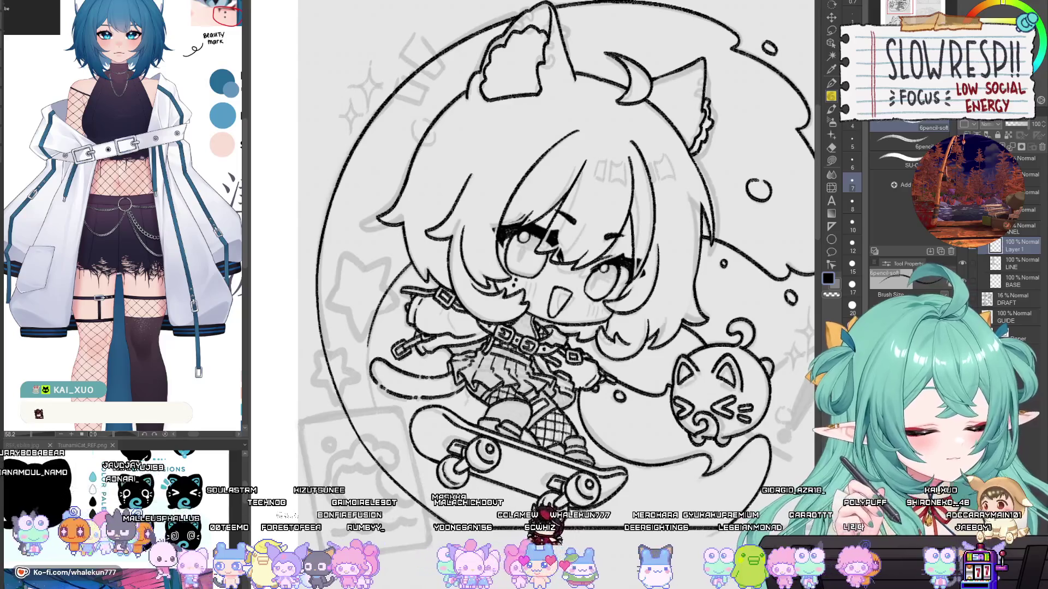
Step: With the Pen, hand-letter 'eating sandwich!' in bold black ink over the drawing's lower left
scroll(1015, 246, "down", 1)
key("p")
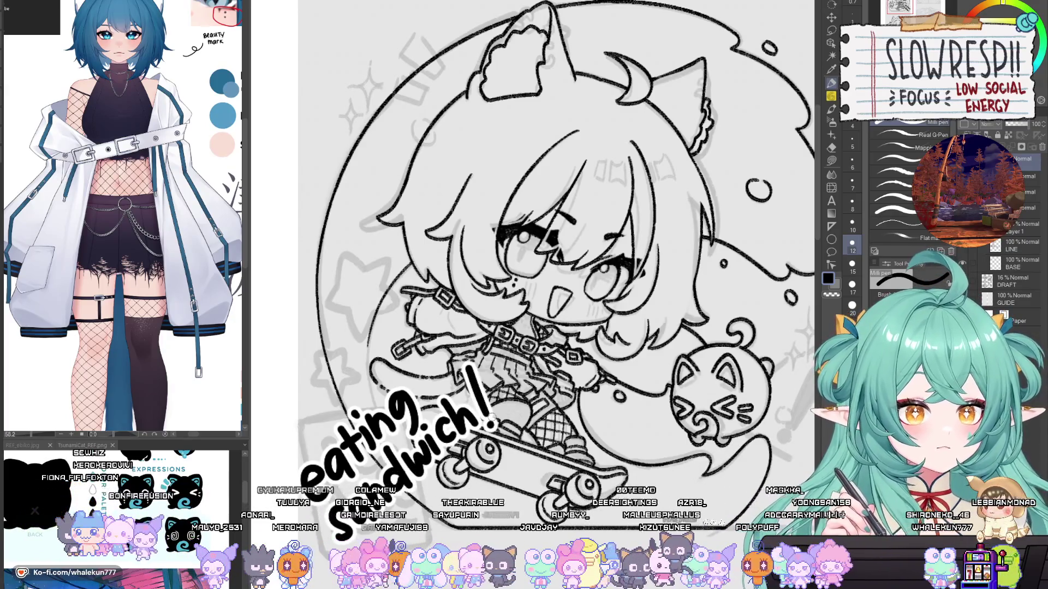
key("k")
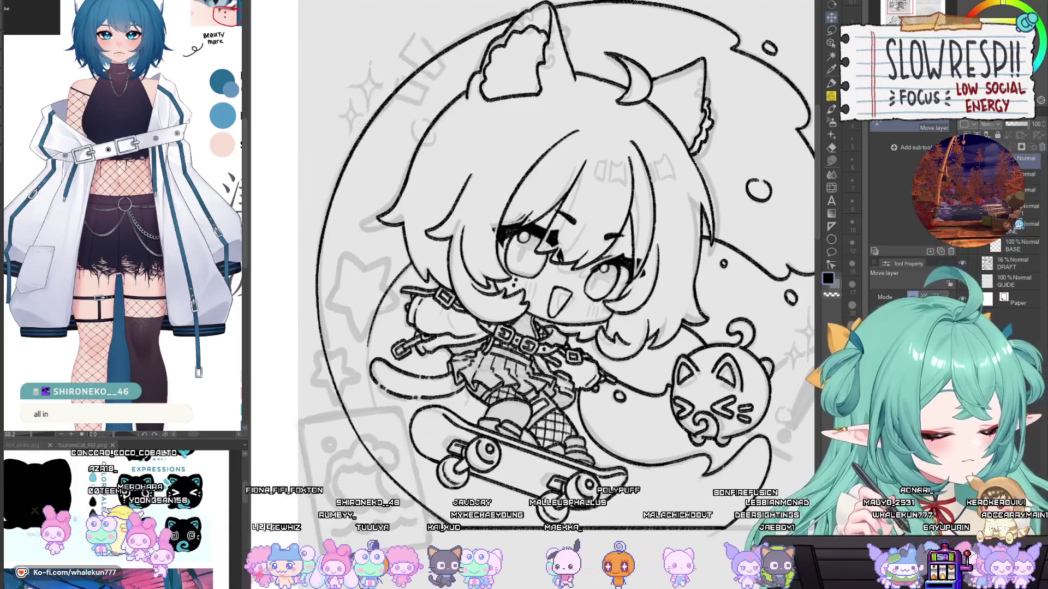
Step: Delete Layer 1 and select the 6pencil-soft brush
key("ctrl+e")
key("p")
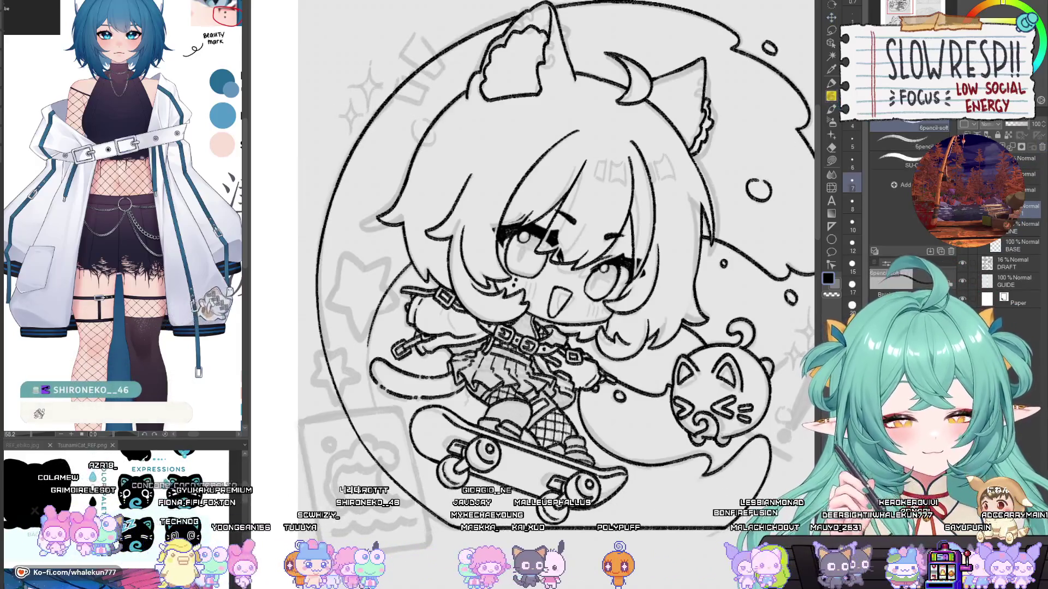
scroll(642, 361, "down", 2)
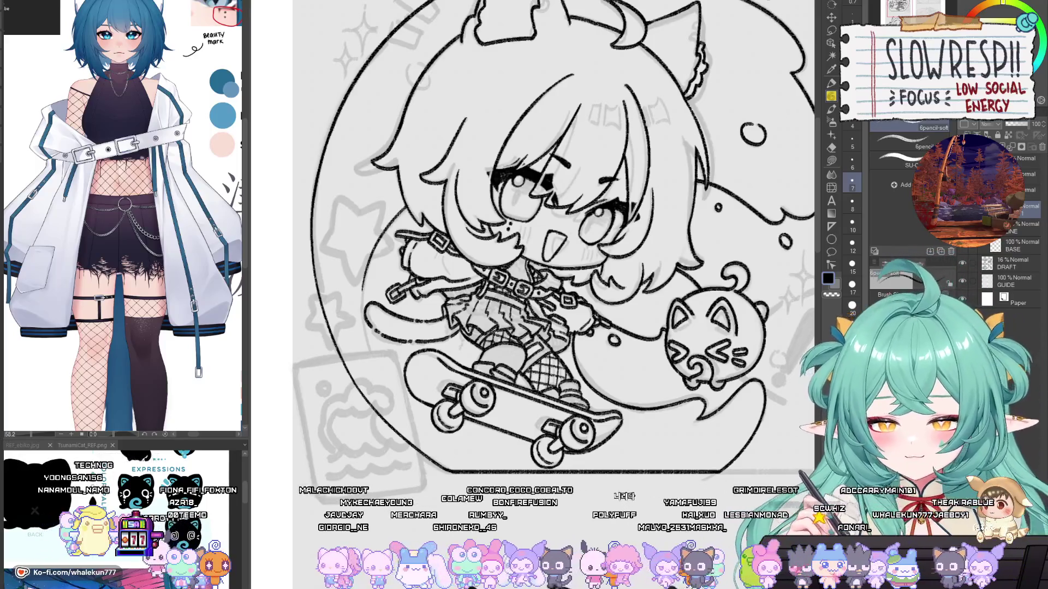
Step: Pan, mirror-check and zoom the view onto the cat ball and triangle sign
mouse_move(687, 273)
left_mouse_down()
mouse_move(683, 325)
mouse_move(650, 336)
left_mouse_up()
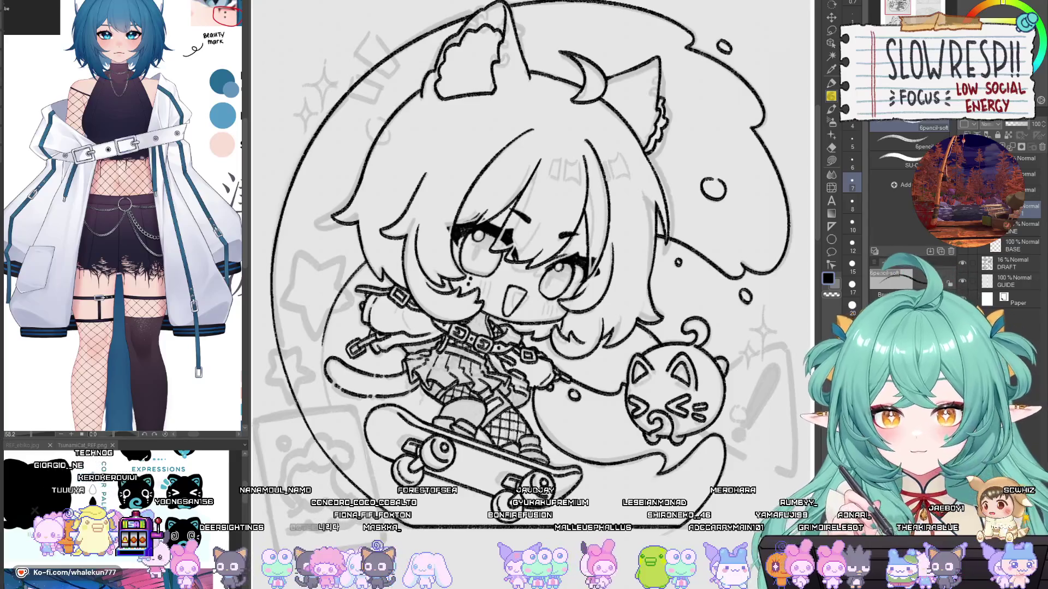
left_click_drag(669, 328, 676, 337)
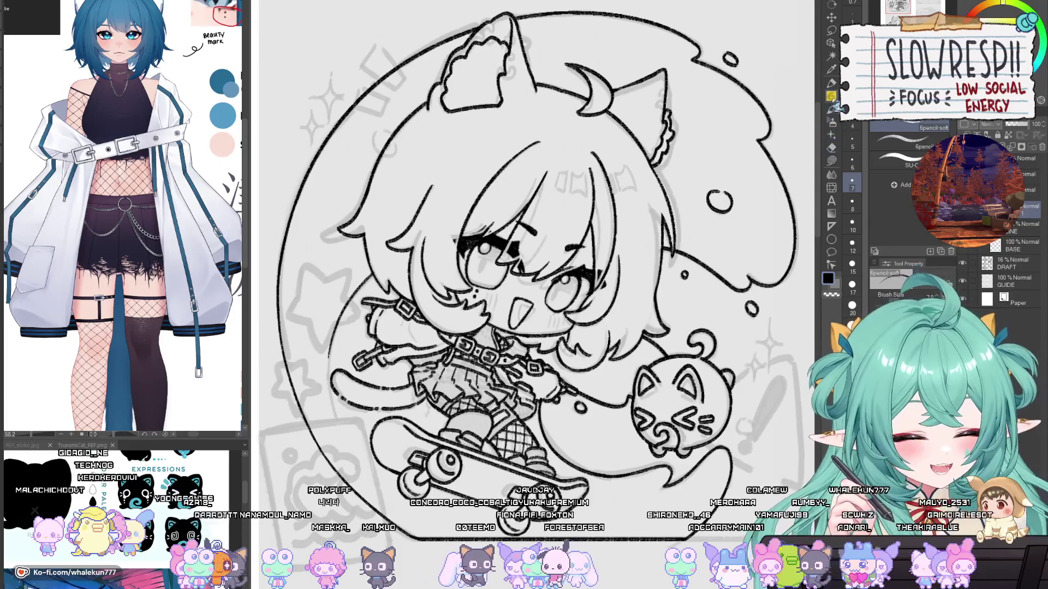
key("h")
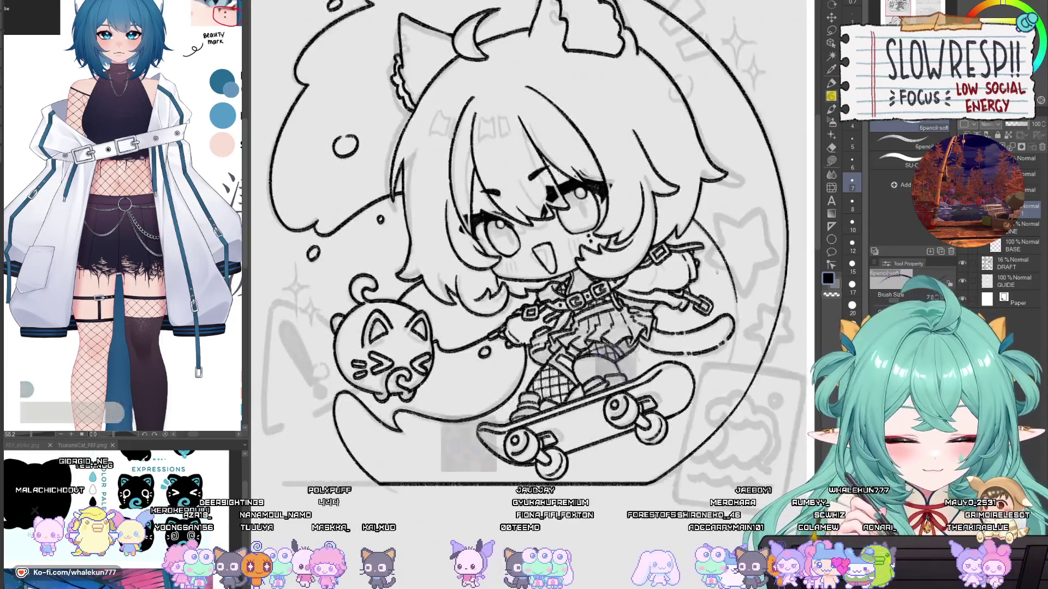
key("h")
key("h")
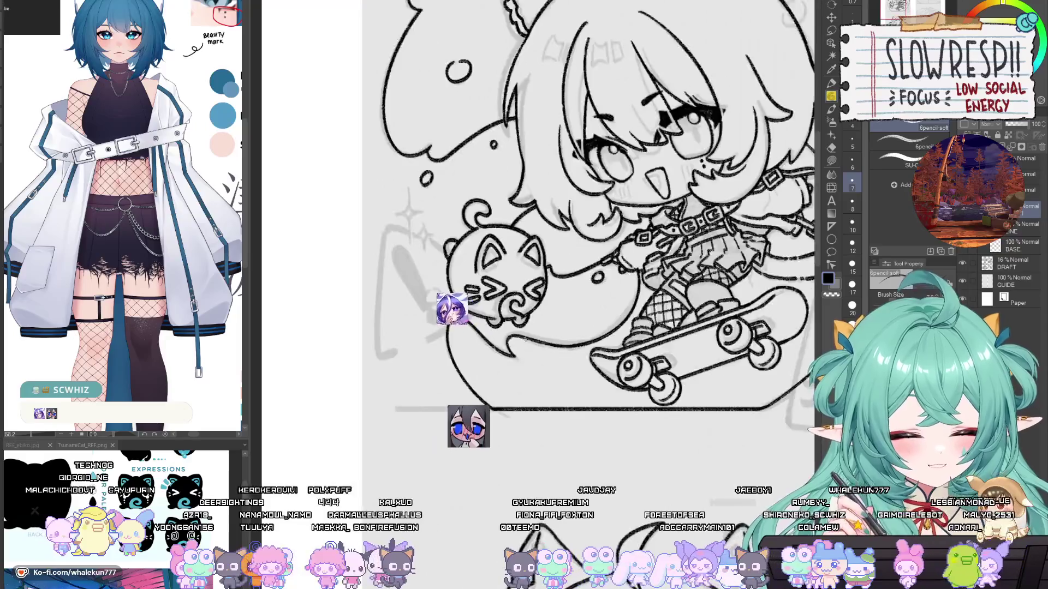
left_click(403, 257)
mouse_move(403, 257)
left_mouse_down()
mouse_move(439, 217)
mouse_move(456, 351)
left_mouse_up()
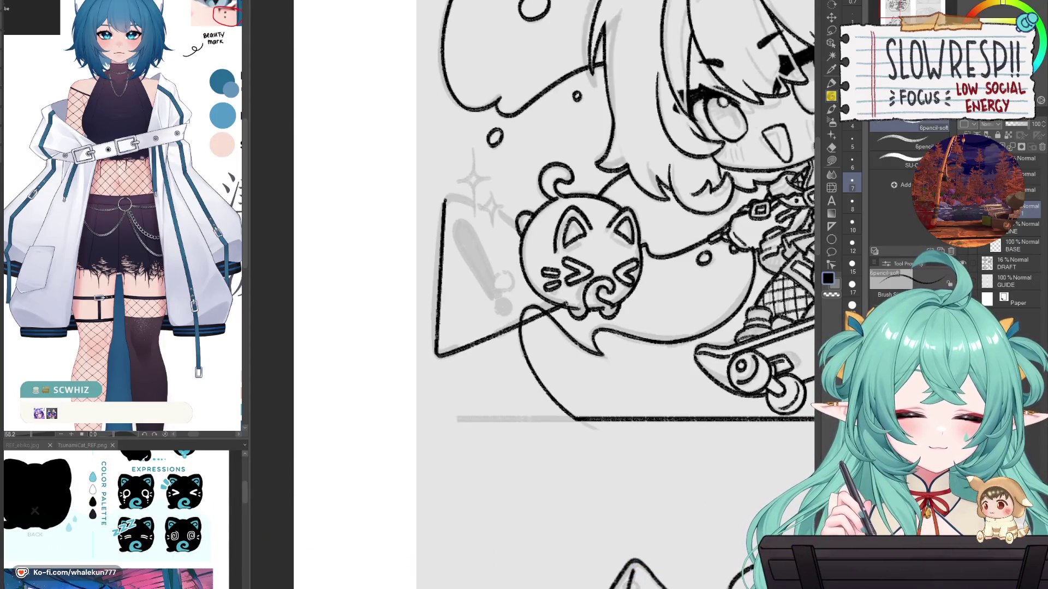
Step: Undo the triangle's two bottom-edge strokes and the vertical stroke beside the sparkles
key("ctrl+z")
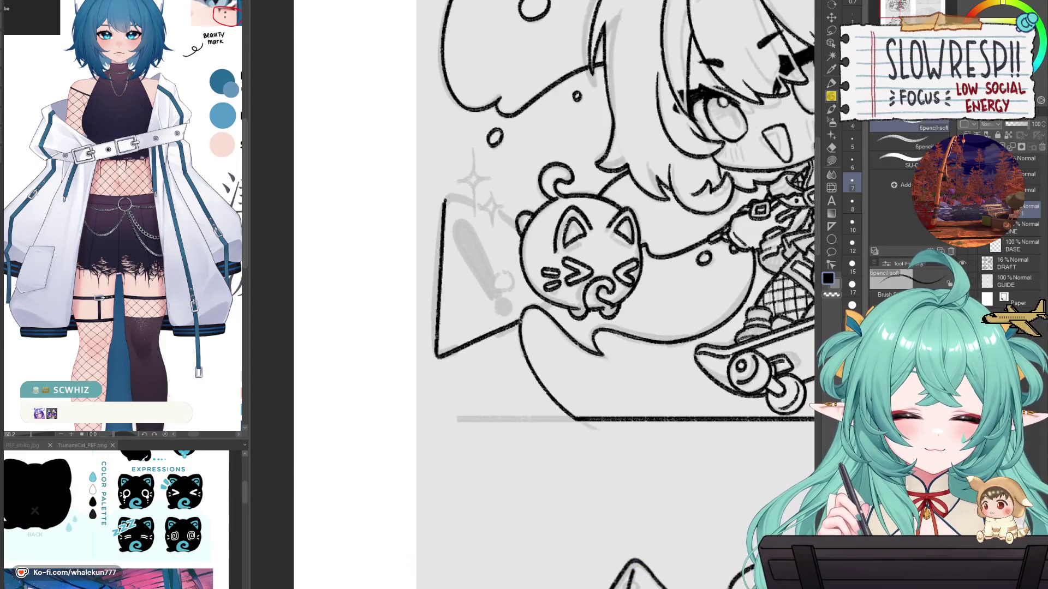
key("ctrl+z")
key("ctrl+z")
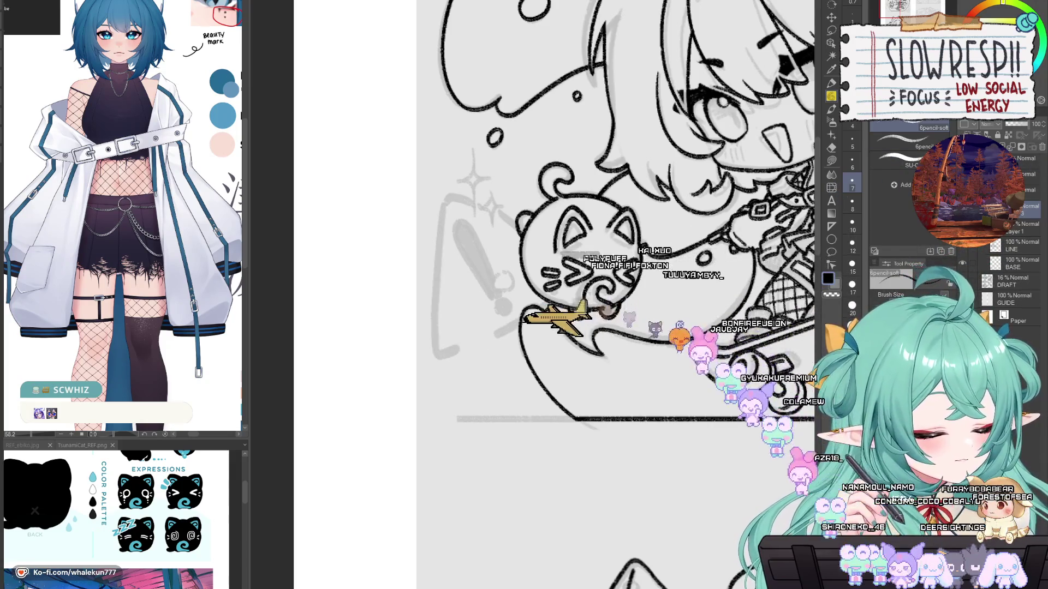
scroll(649, 147, "up", 1)
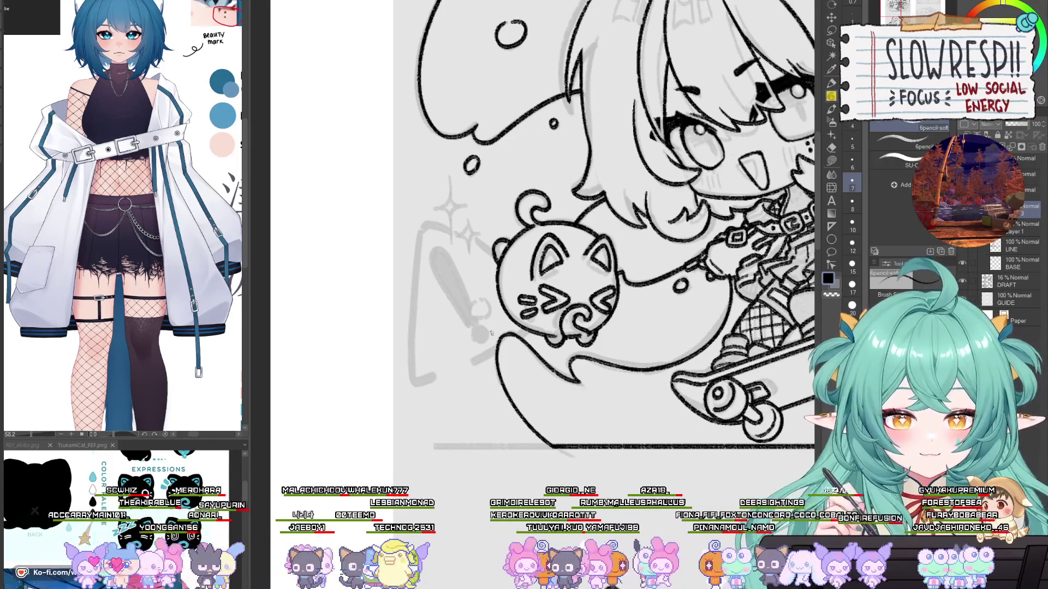
scroll(512, 331, "up", 1)
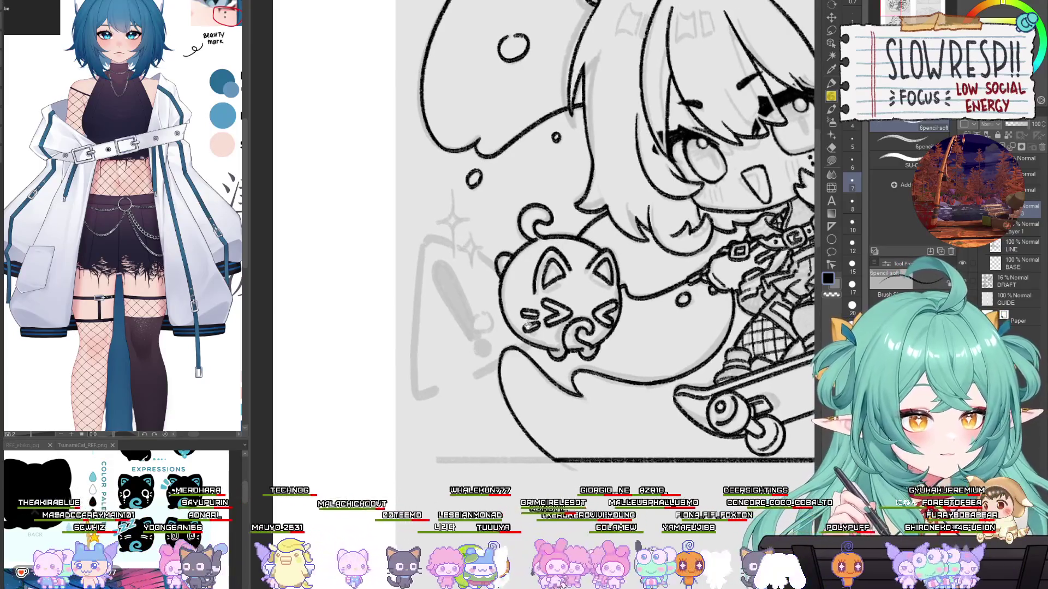
scroll(524, 327, "down", 1)
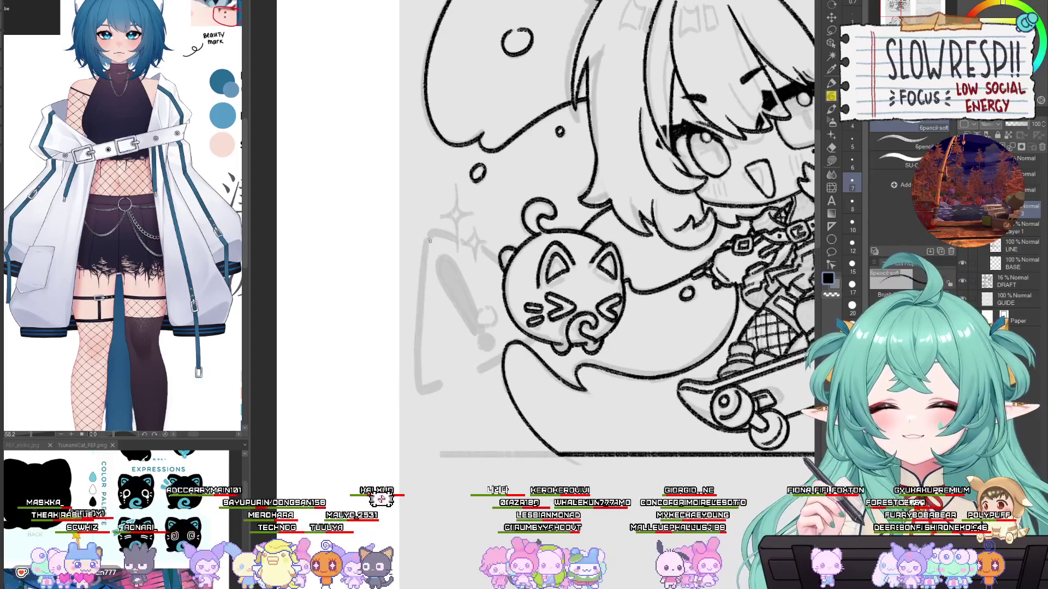
key("ctrl+z")
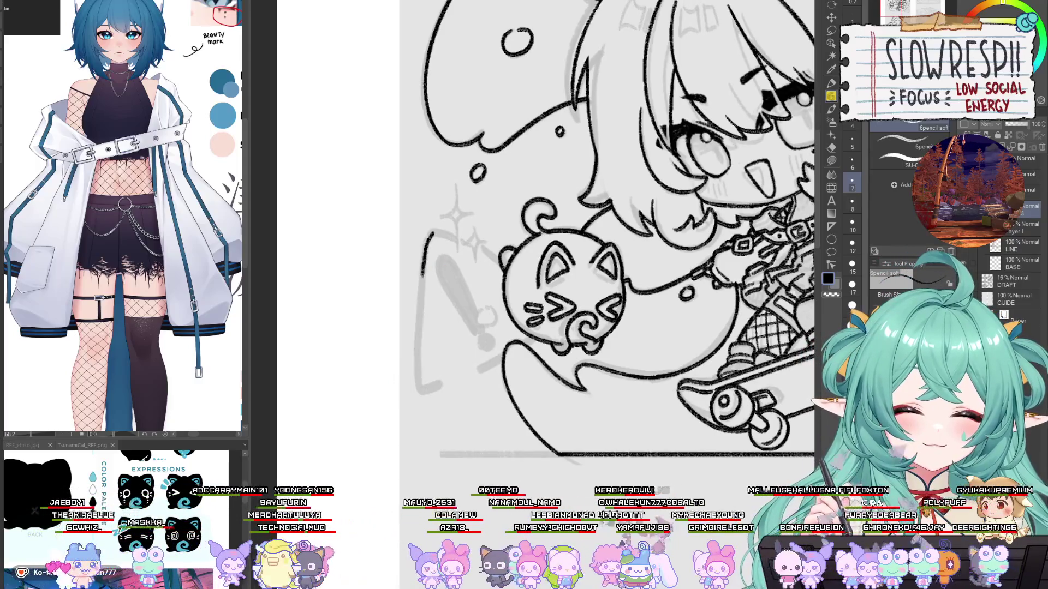
Step: Rotate the view and draw a line from the sign's corner toward the cat ball
key("h")
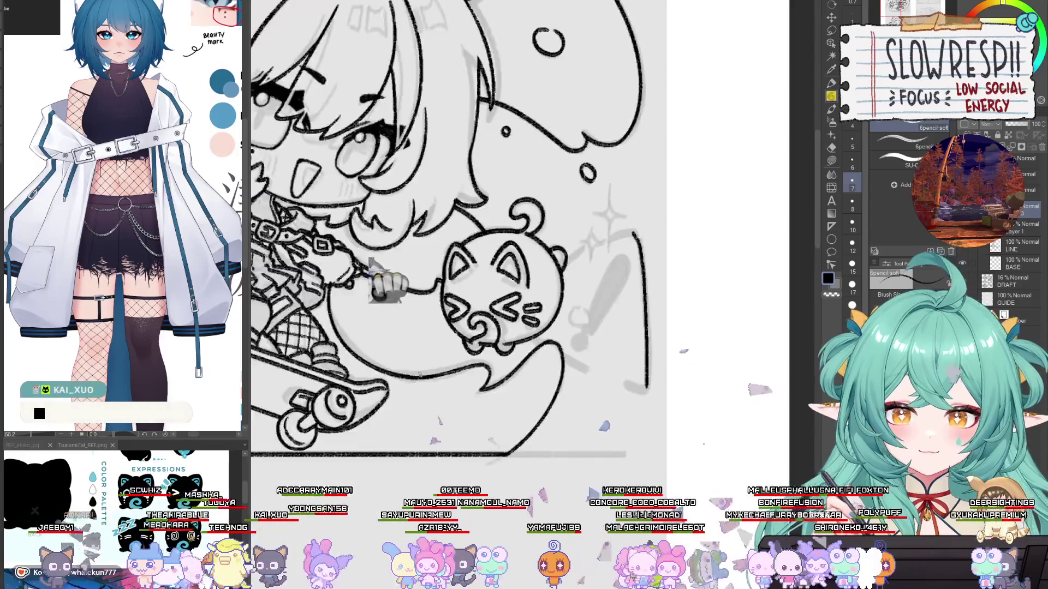
scroll(703, 343, "up", 1)
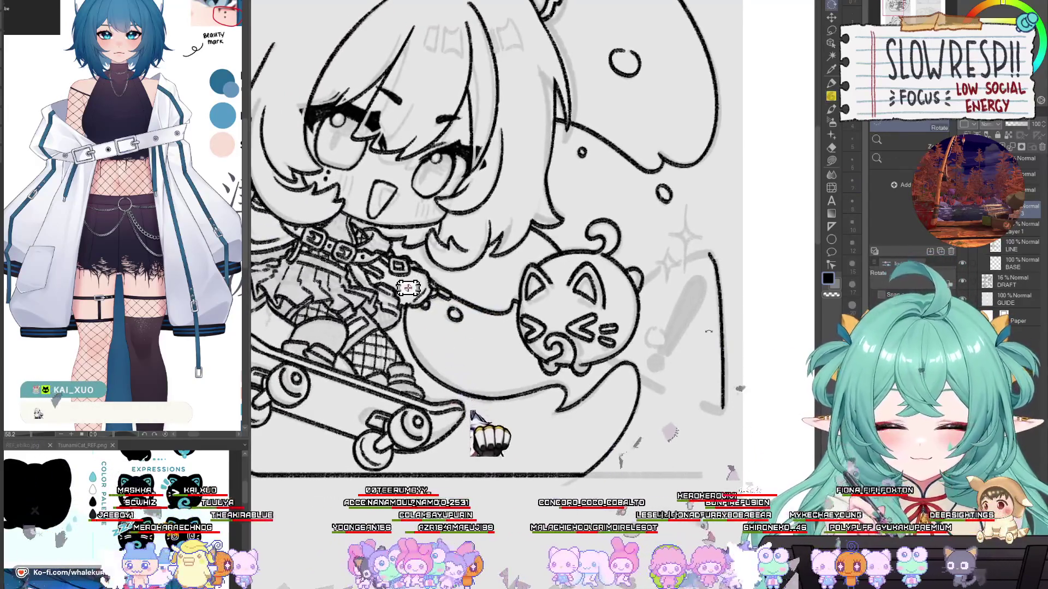
left_click_drag(702, 342, 704, 274)
left_click_drag(408, 308, 408, 415)
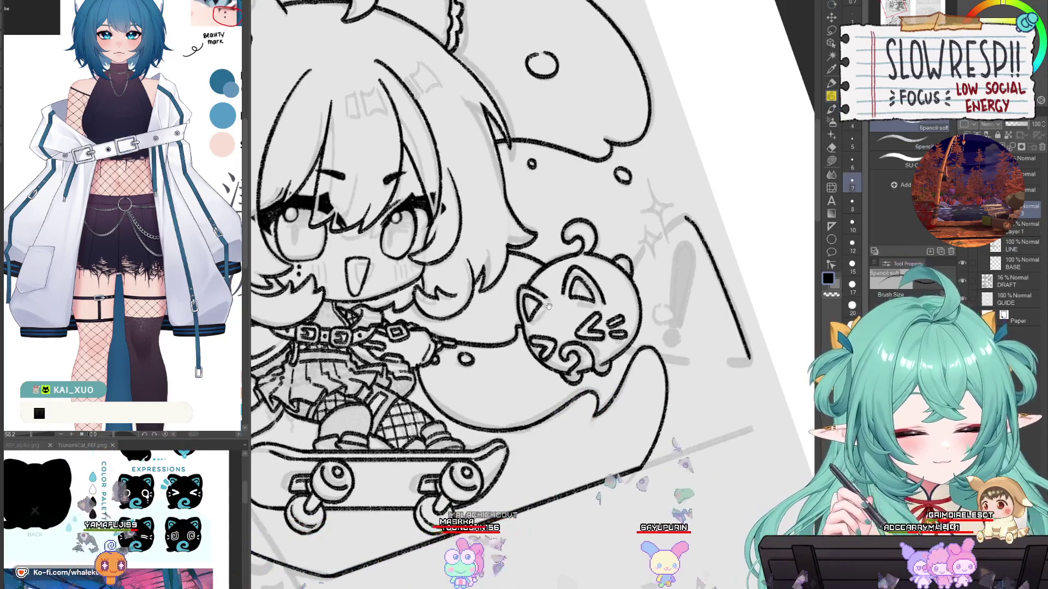
left_click_drag(578, 344, 579, 329)
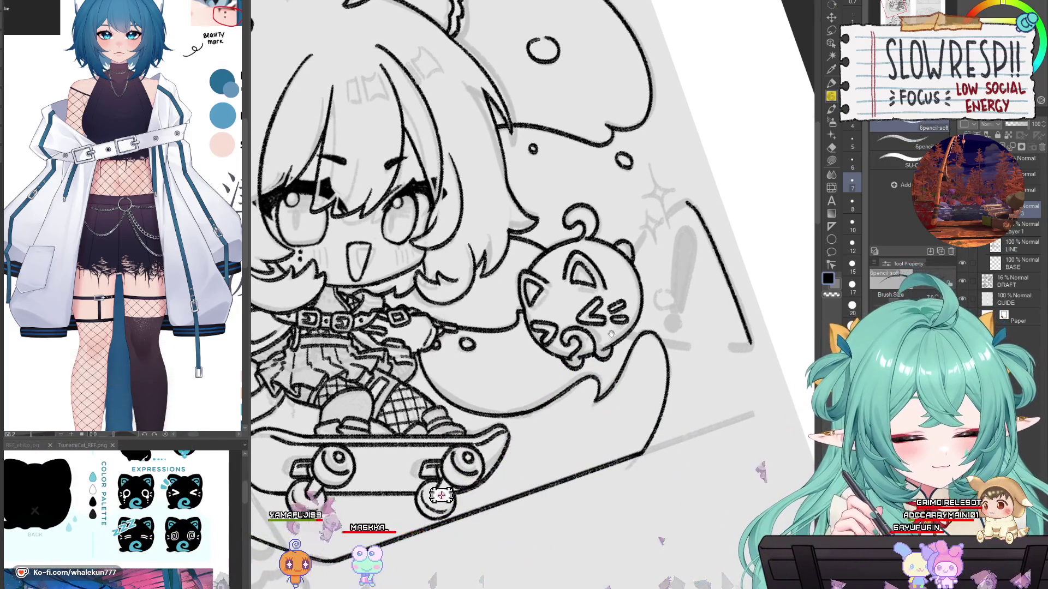
left_click_drag(612, 315, 590, 314)
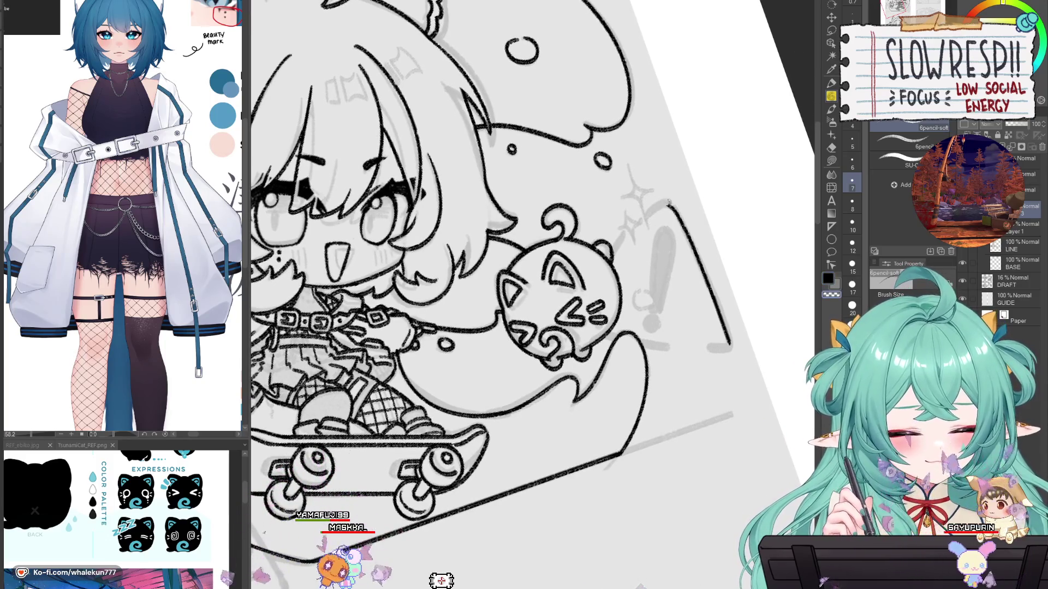
left_click_drag(670, 206, 612, 249)
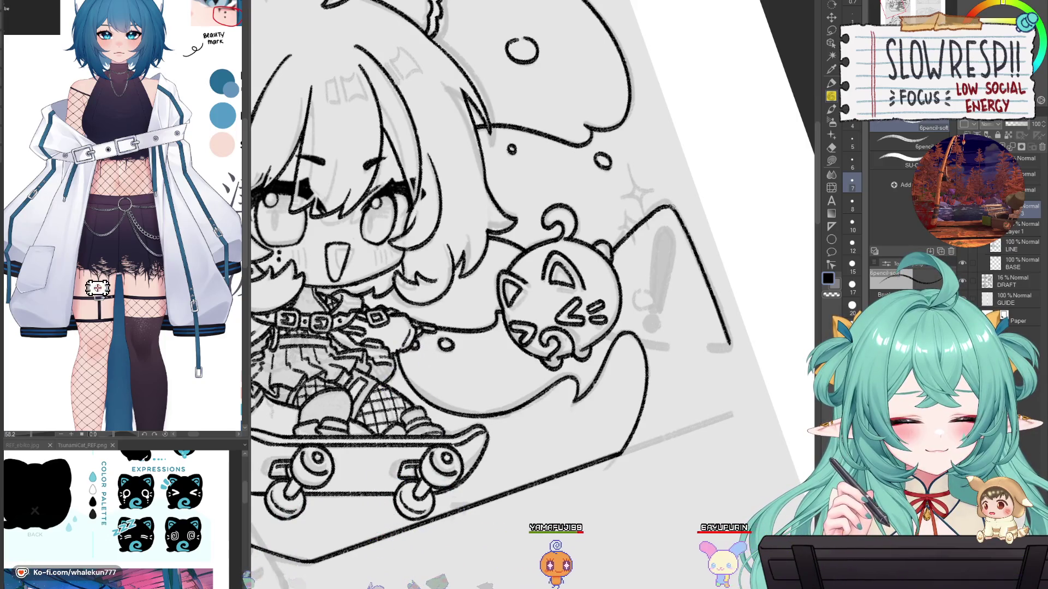
Step: Bring the sign's peak into view and undo the stroke along its bottom edge
key("h")
scroll(657, 309, "up", 2)
left_click_drag(656, 309, 660, 311)
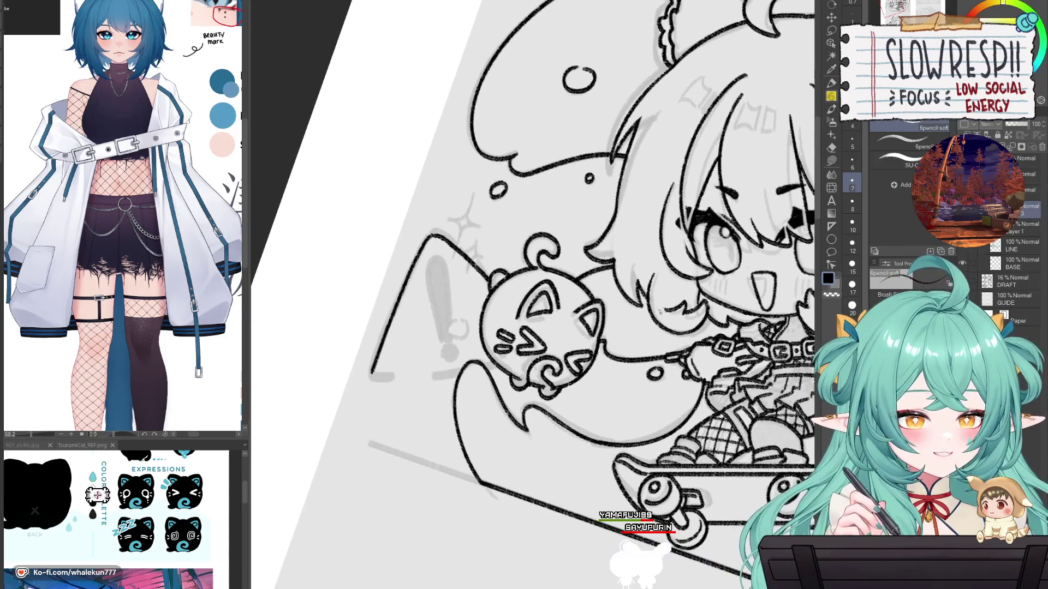
key("h")
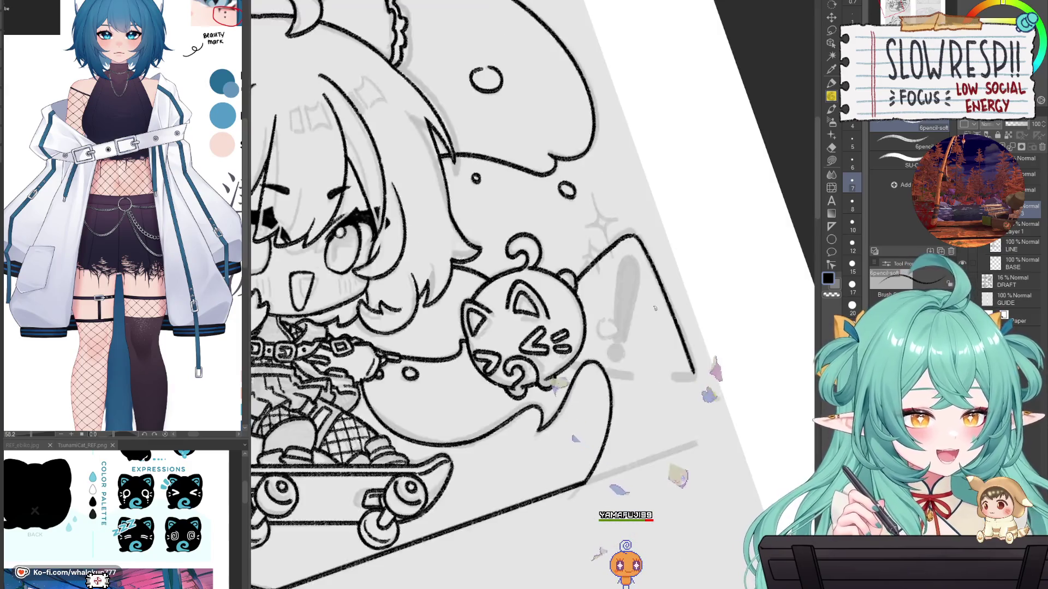
key("h")
mouse_move(473, 266)
left_mouse_down()
mouse_move(631, 212)
mouse_move(623, 184)
left_mouse_up()
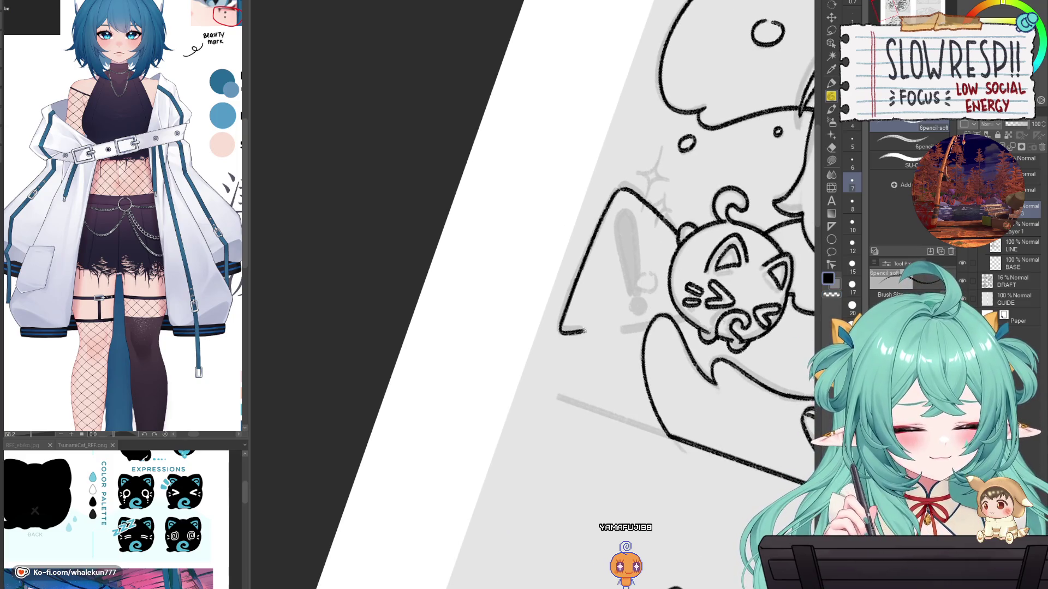
key("ctrl+z")
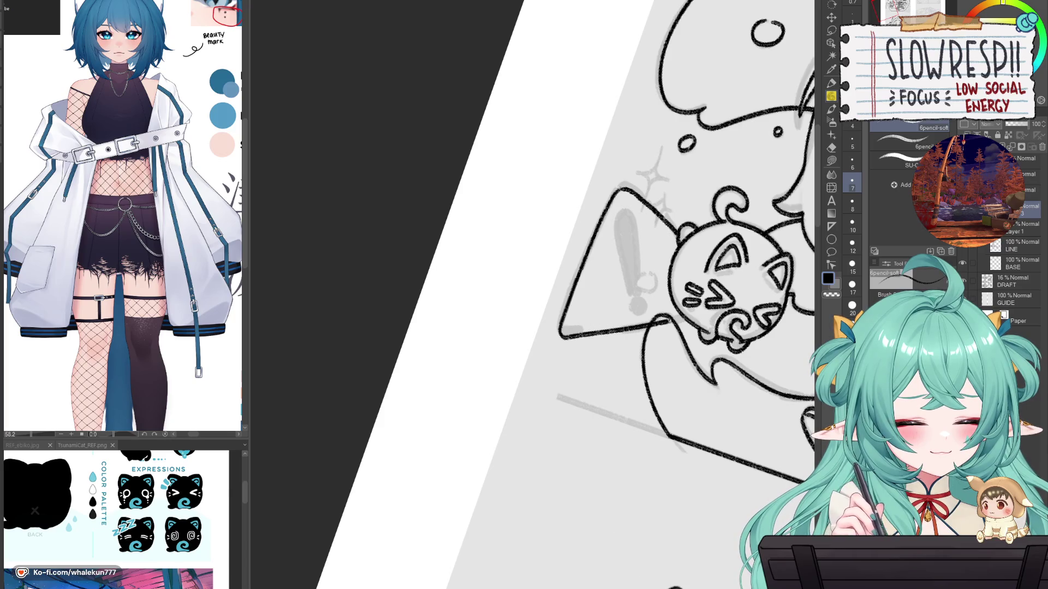
Step: Erase the triangle's dark left edge and redraw it with the soft pencil
key("e")
left_click_drag(670, 329, 607, 350)
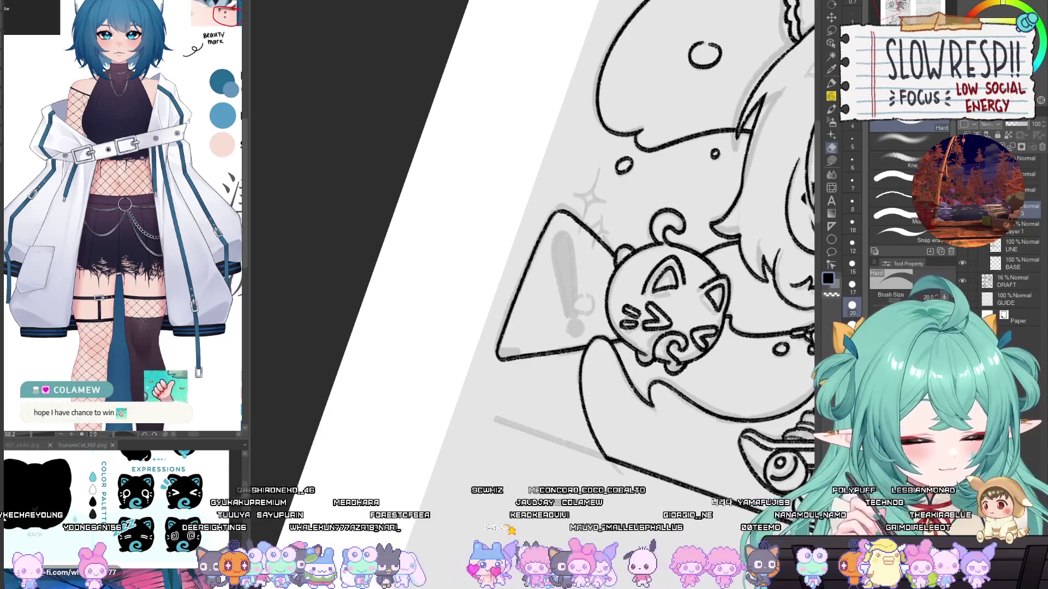
left_click_drag(557, 213, 494, 352)
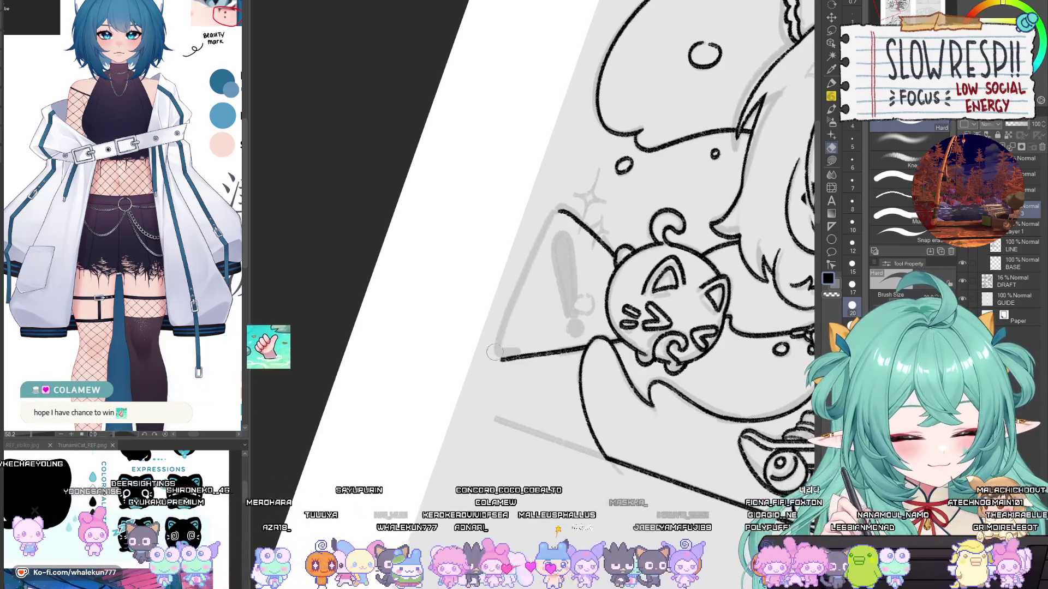
key("p")
left_click_drag(561, 312, 602, 287)
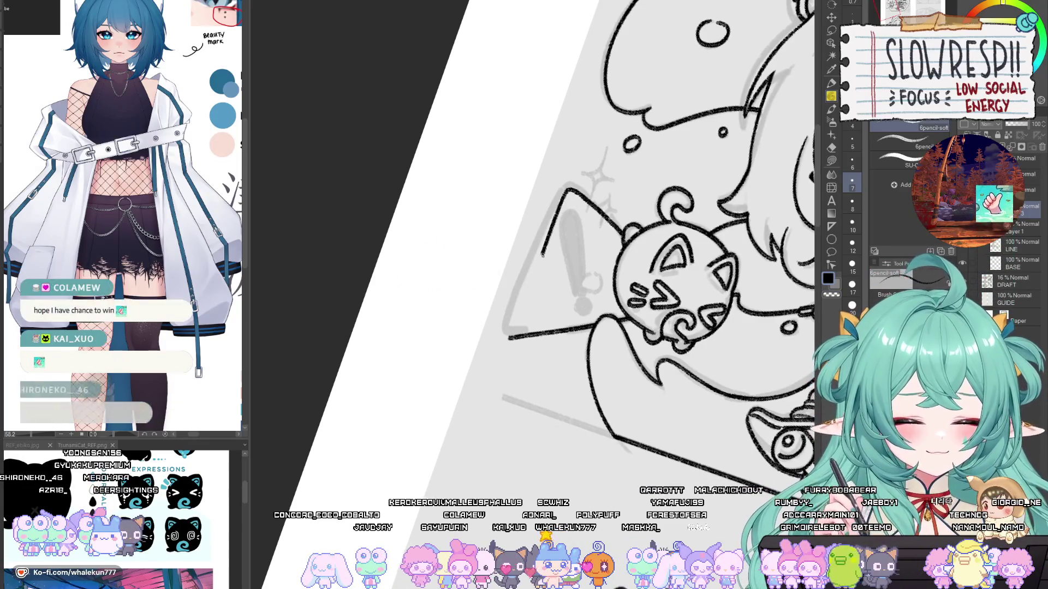
left_click_drag(568, 190, 533, 273)
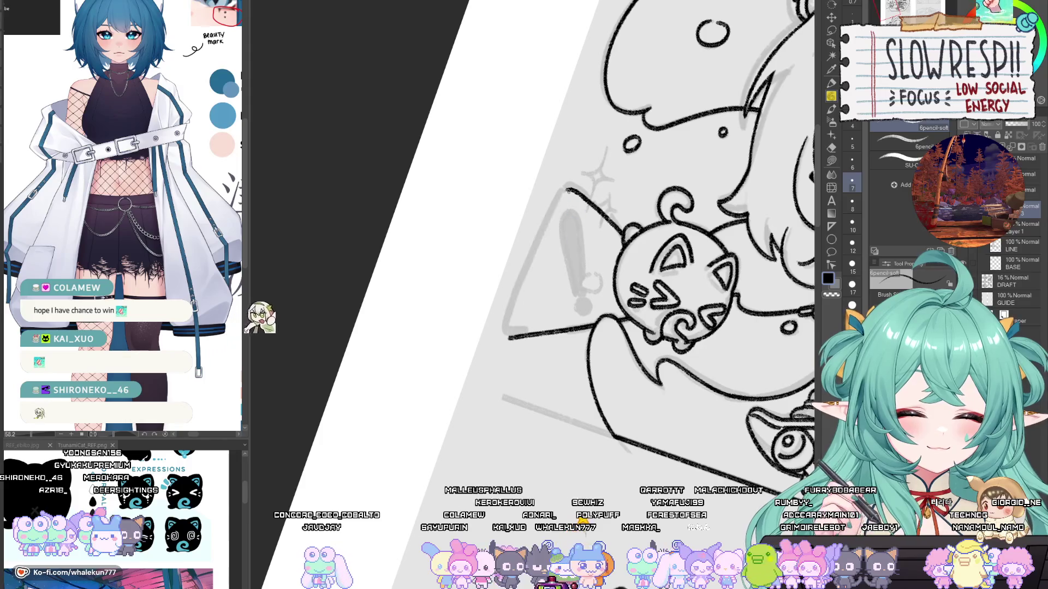
left_click_drag(567, 191, 520, 336)
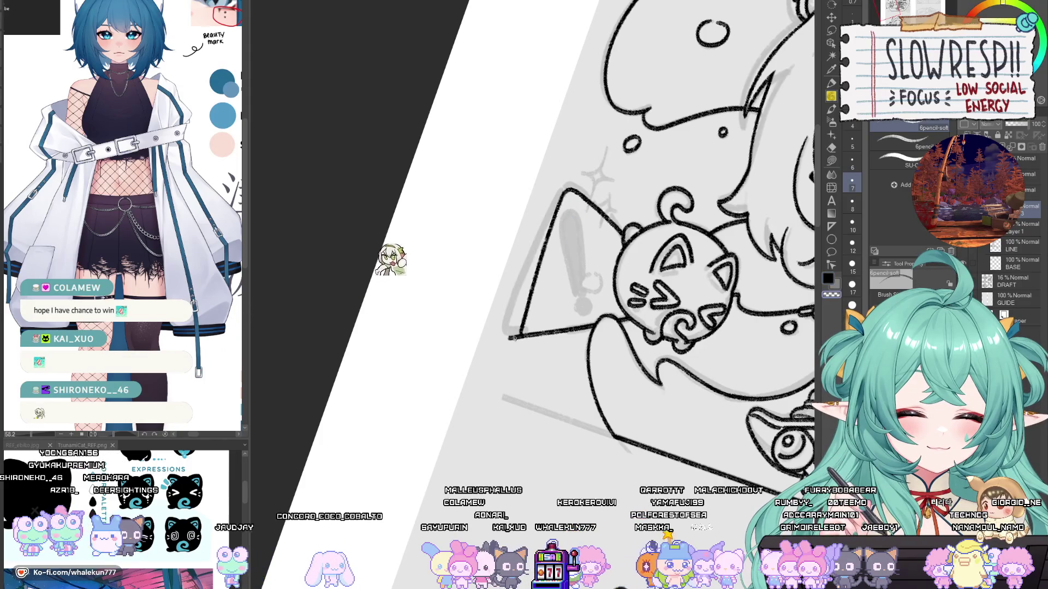
Step: Hide the grey draft lines and close the triangle's bottom-left corner at pencil size 7
key("e")
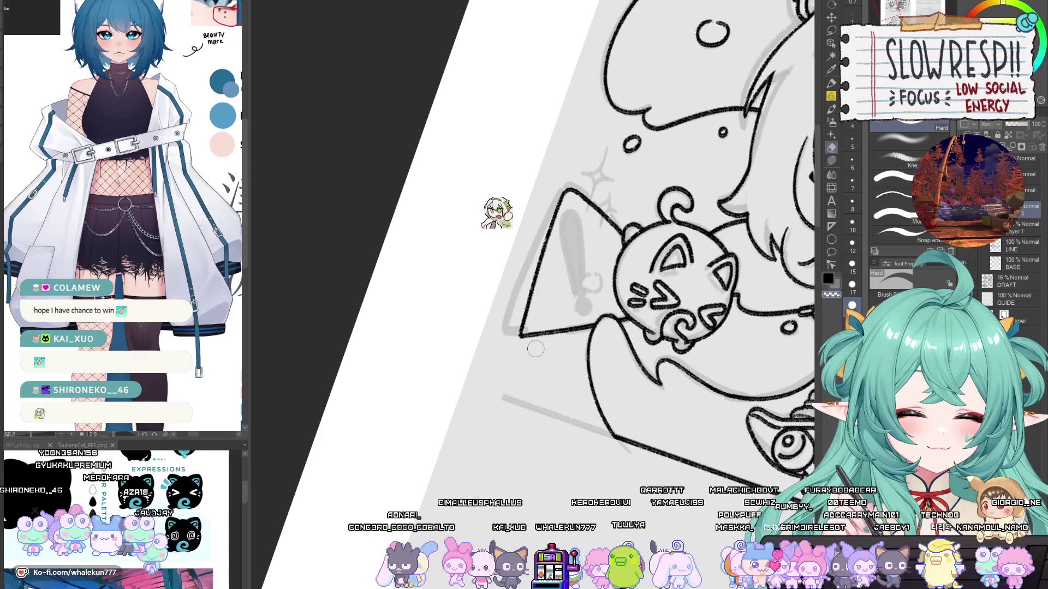
key("Delete")
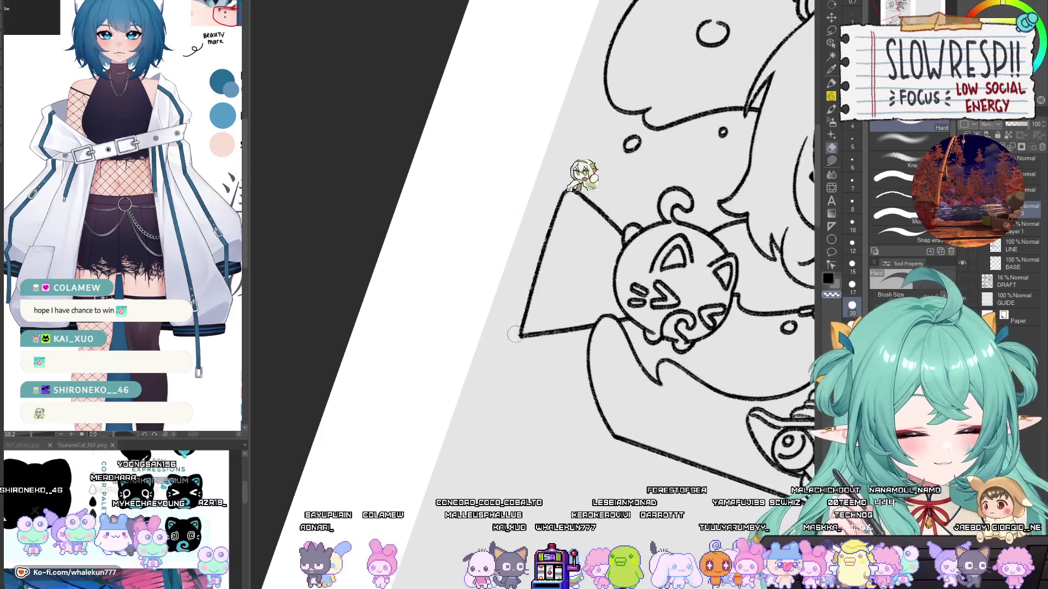
key("p")
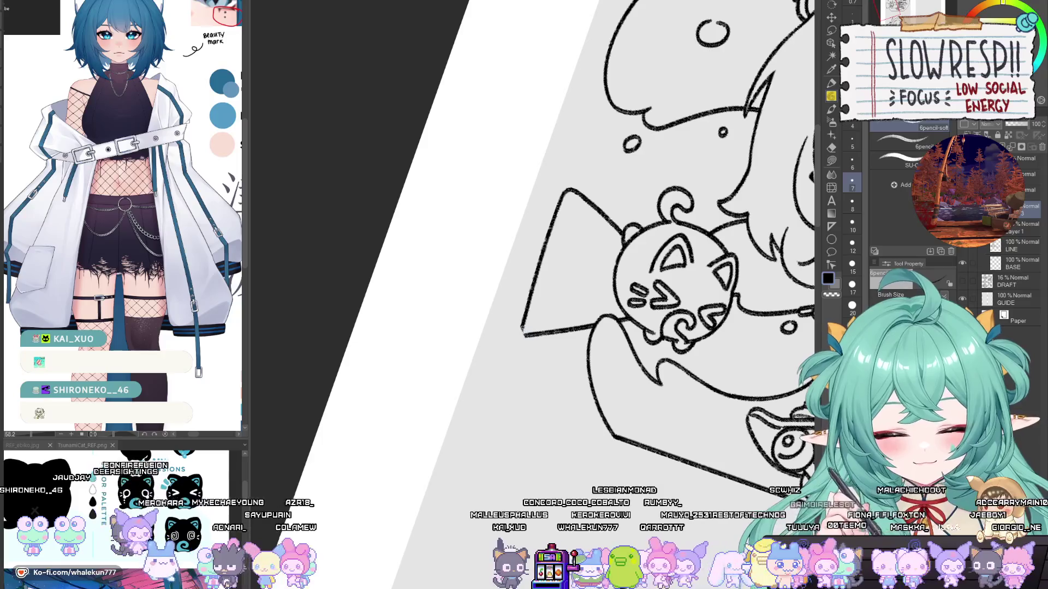
left_click_drag(521, 326, 525, 335)
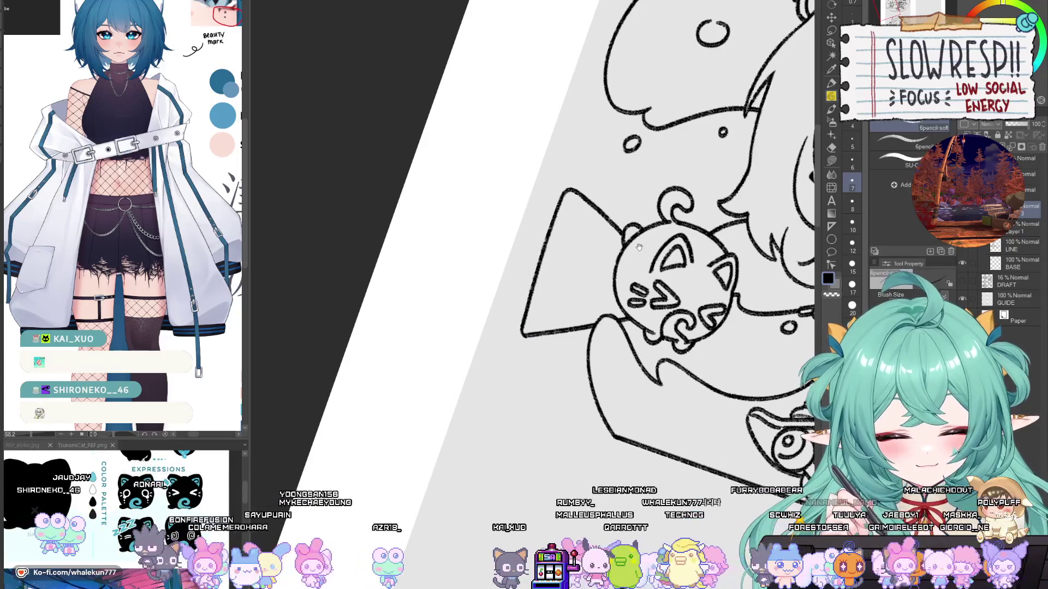
scroll(544, 306, "down", 3)
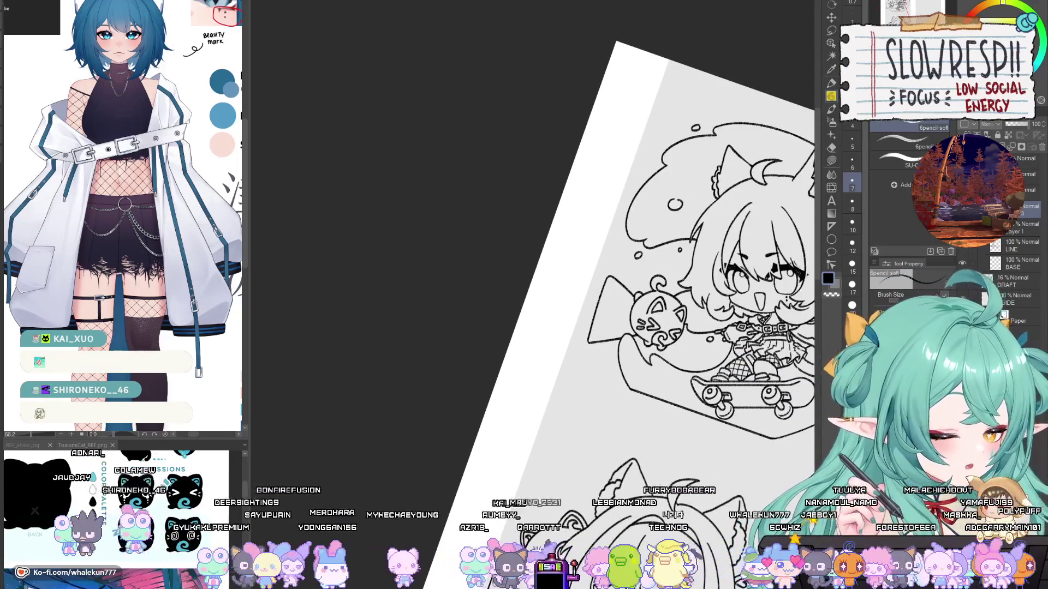
scroll(544, 376, "up", 5)
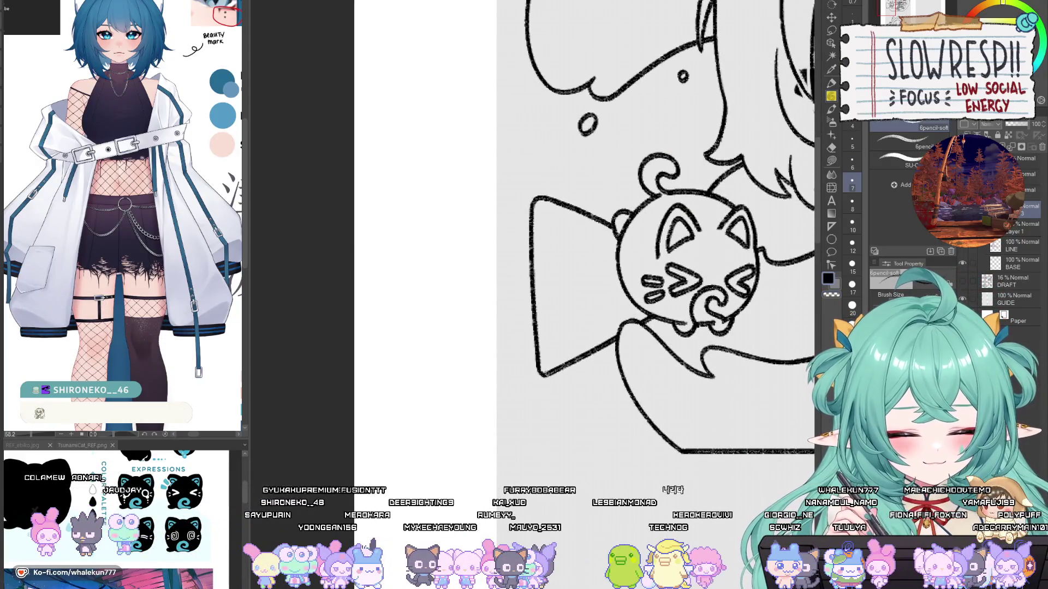
scroll(665, 328, "down", 4)
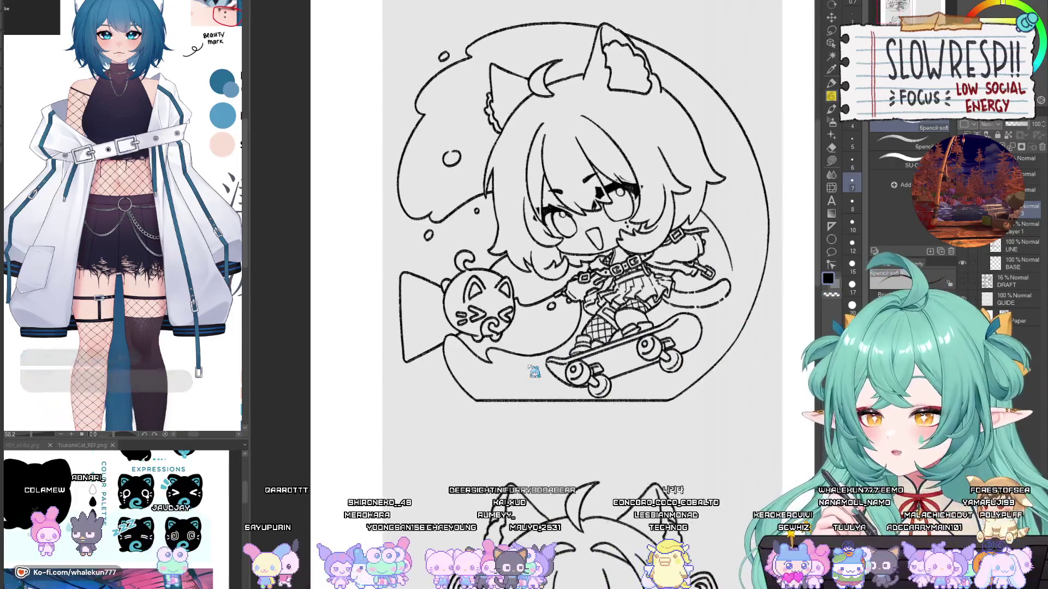
key("h")
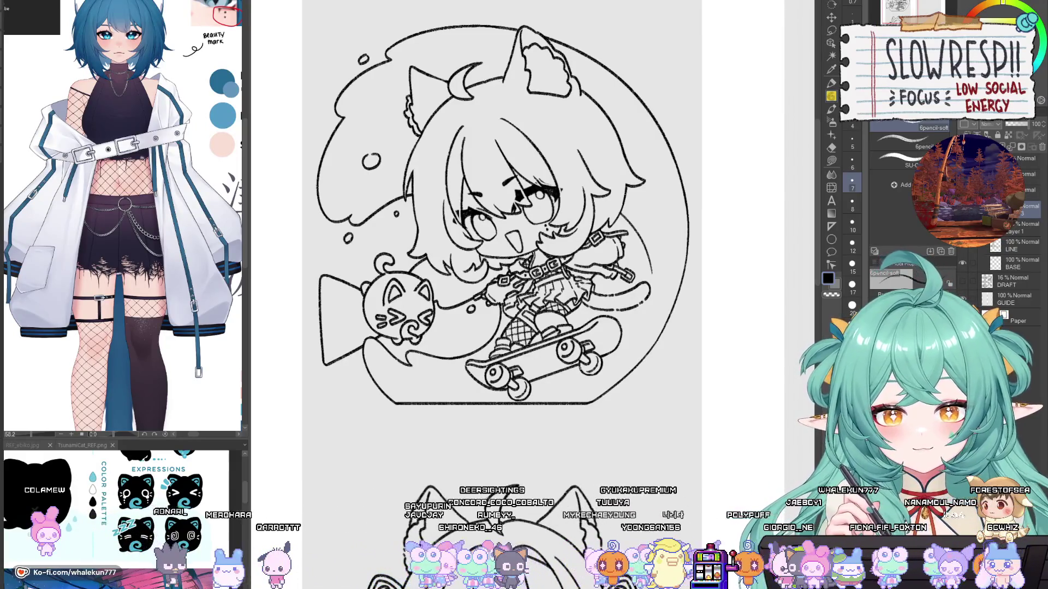
left_click_drag(598, 420, 628, 393)
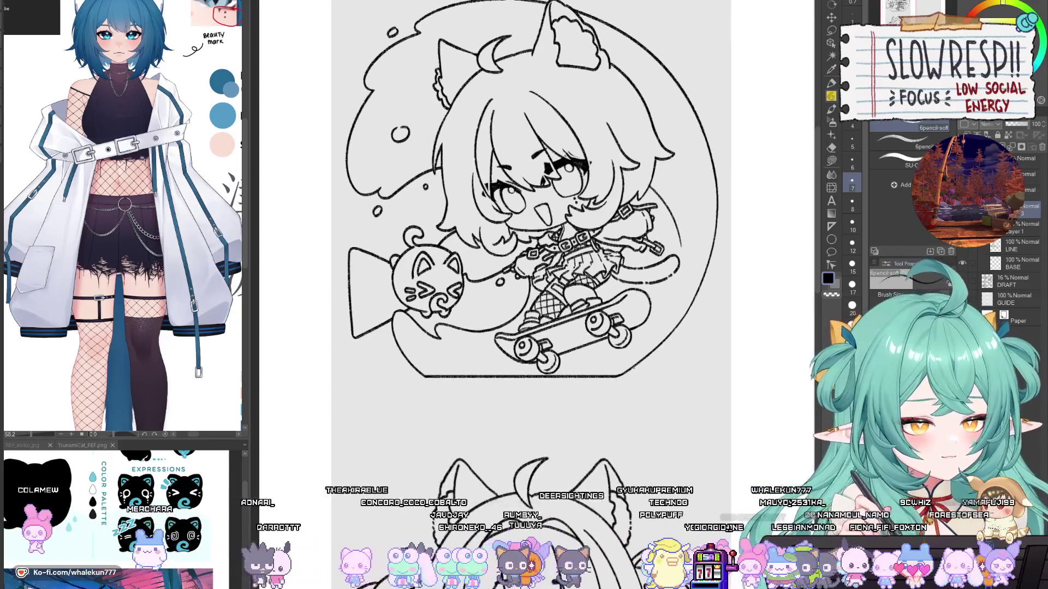
scroll(632, 329, "up", 2)
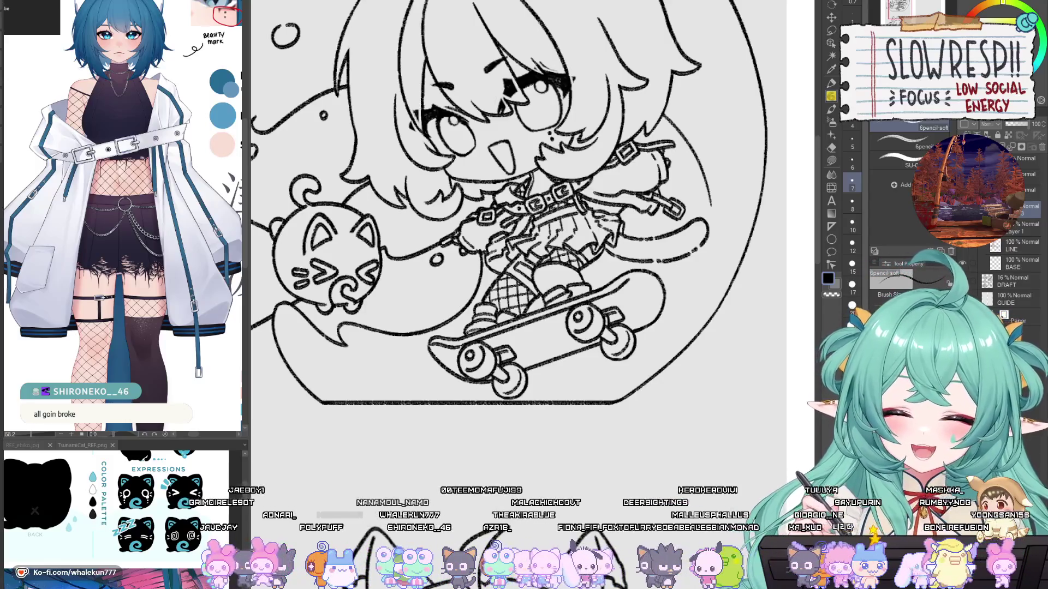
mouse_move(610, 361)
left_mouse_down()
mouse_move(638, 382)
mouse_move(729, 394)
left_mouse_up()
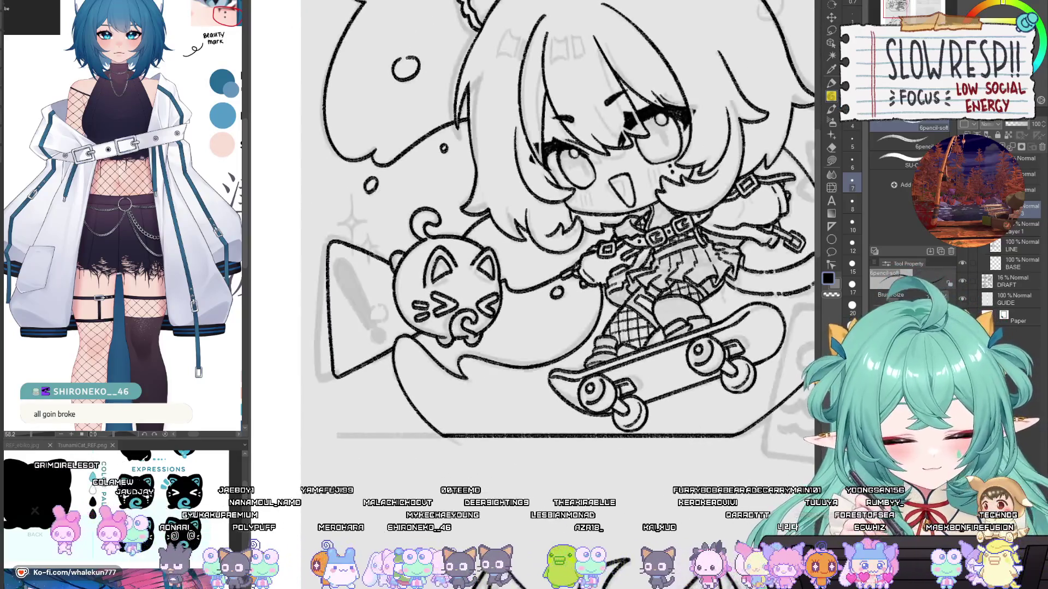
Step: Pan to the card beside the skateboard and ink its left edge in black line art
left_click_drag(545, 328, 748, 322)
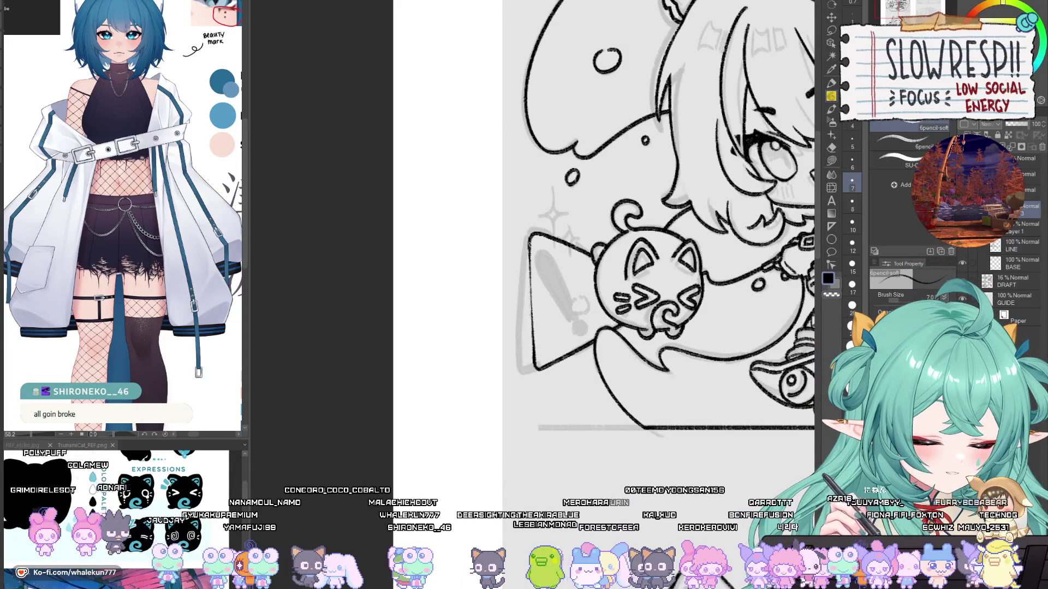
scroll(660, 235, "up", 1)
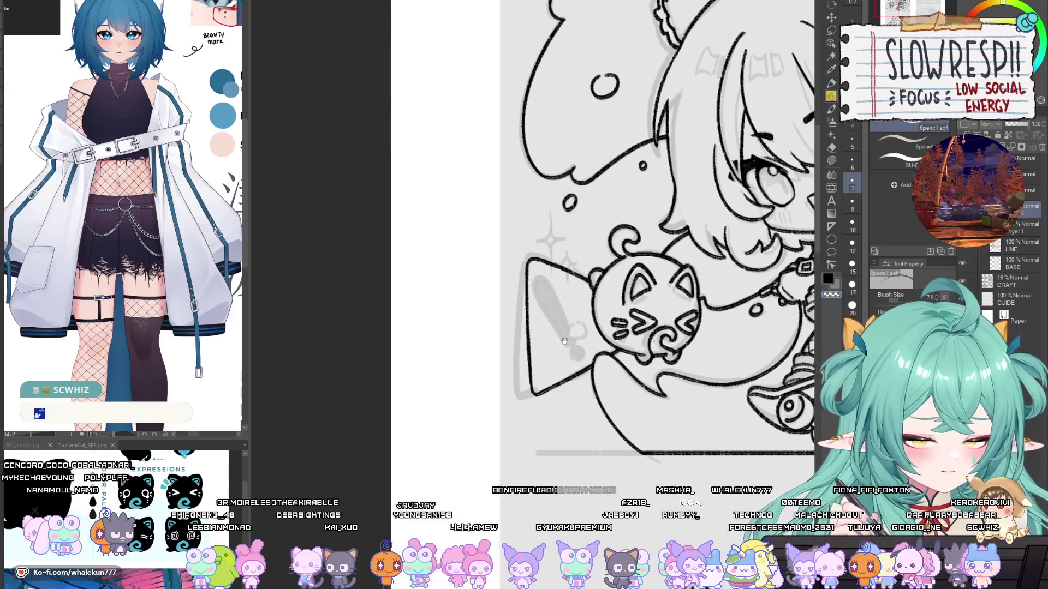
left_click_drag(774, 479, 625, 479)
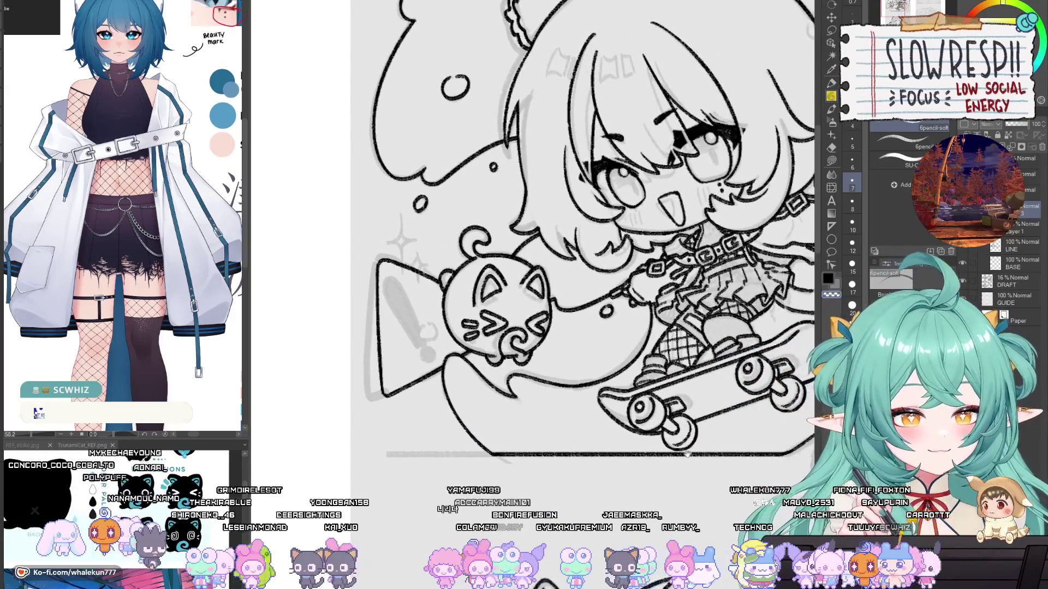
left_click_drag(688, 453, 612, 420)
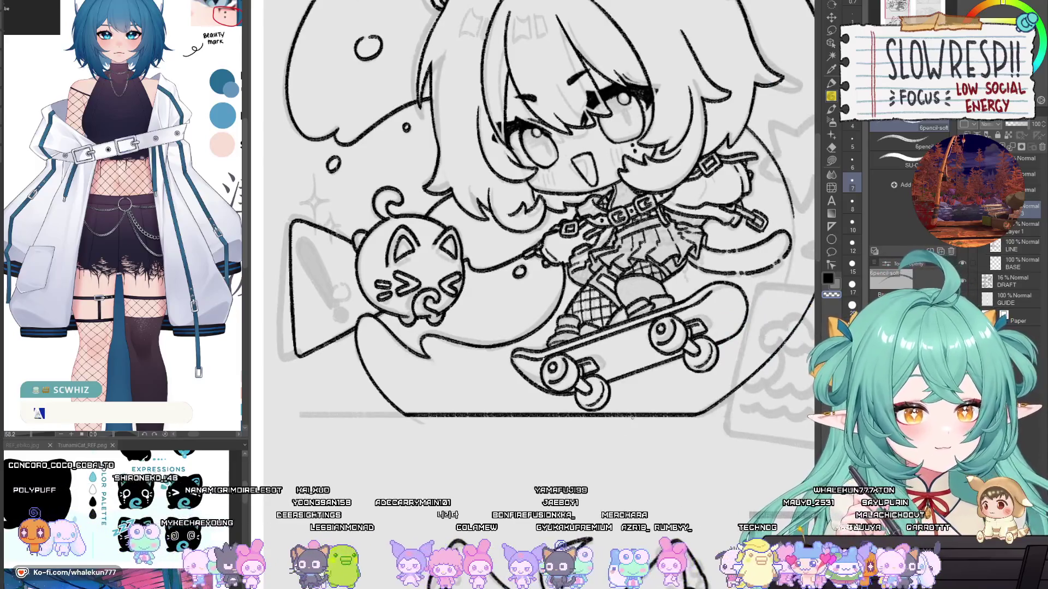
left_click_drag(683, 385, 661, 394)
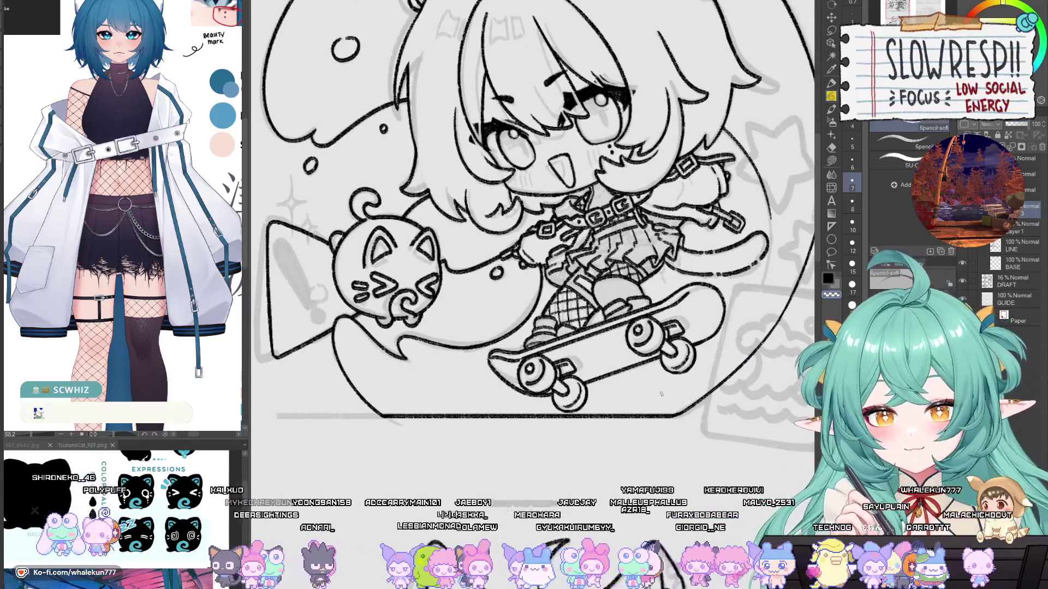
left_click_drag(784, 358, 672, 365)
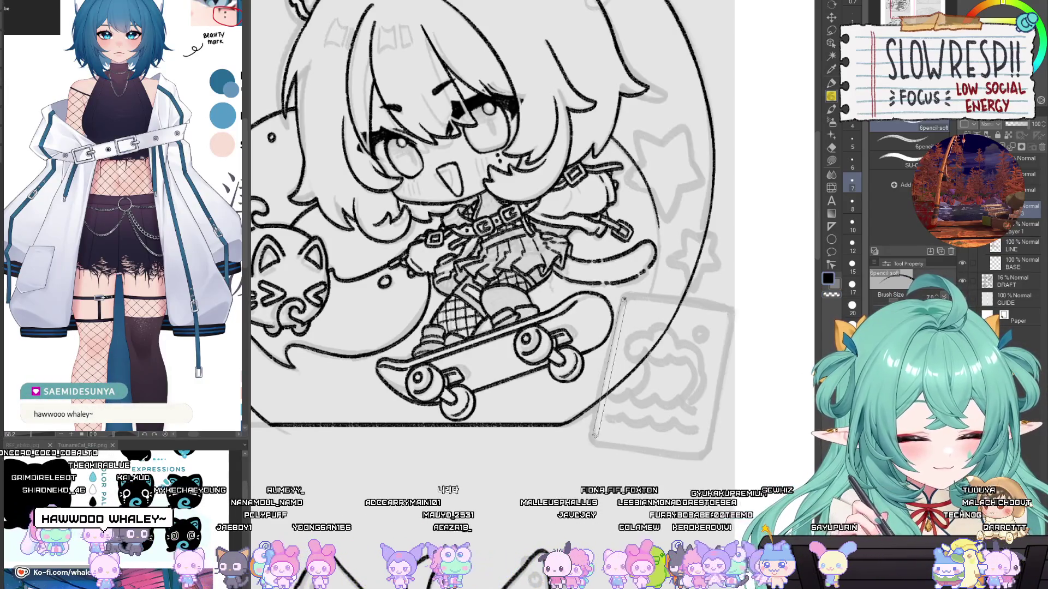
left_click_drag(595, 435, 595, 431)
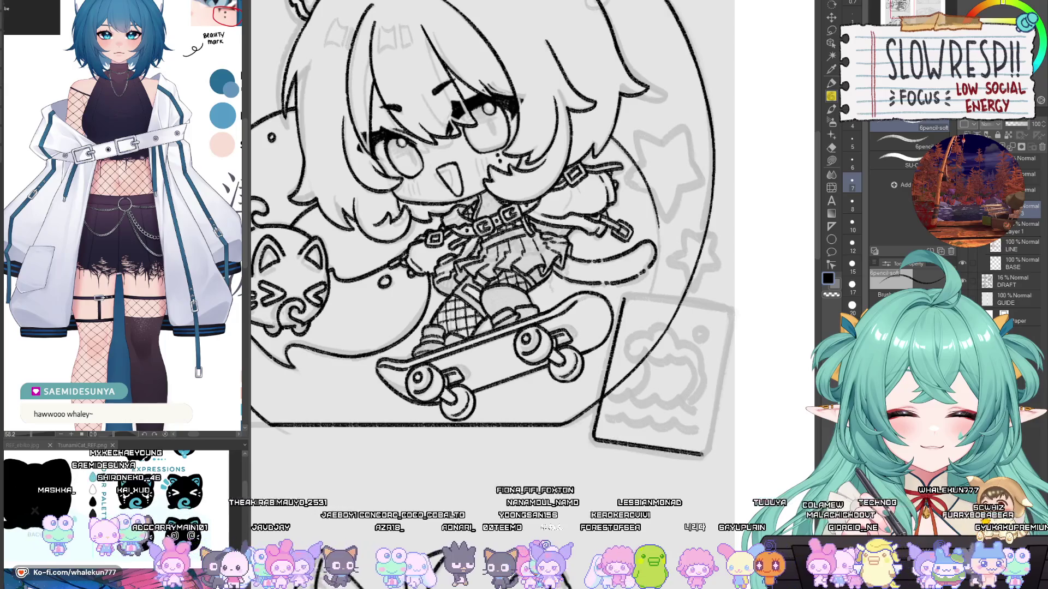
left_click_drag(713, 422, 710, 429)
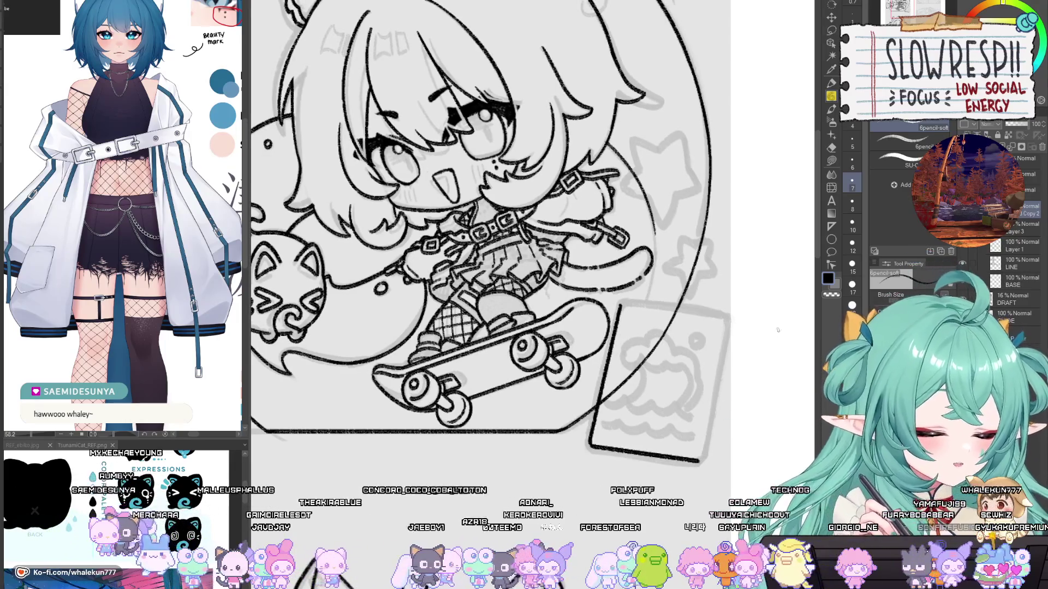
left_click(831, 33)
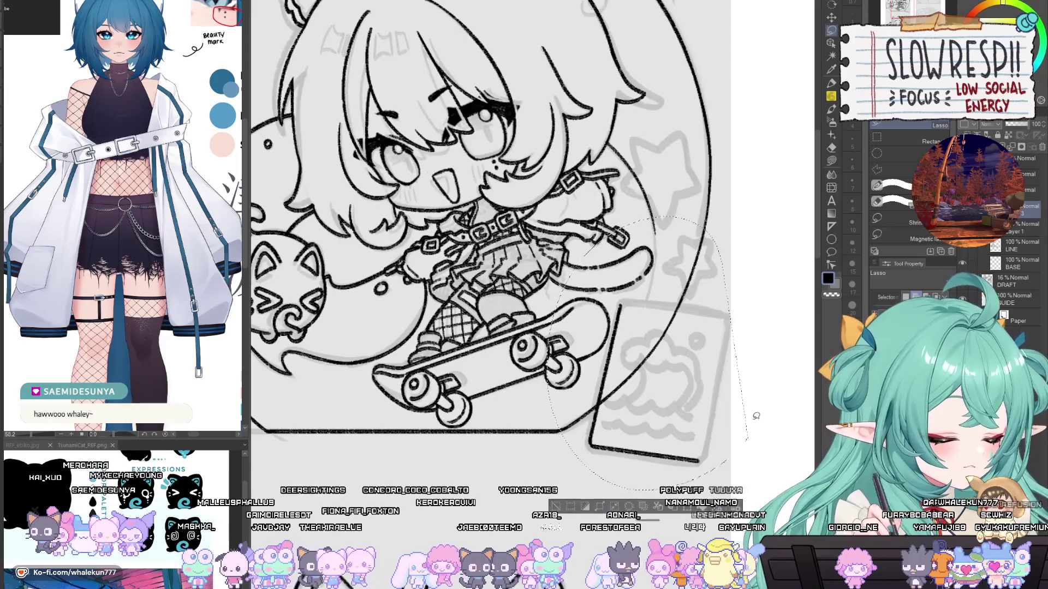
Step: Drag the lassoed card drawing right and down, away from the skateboard
key("Return")
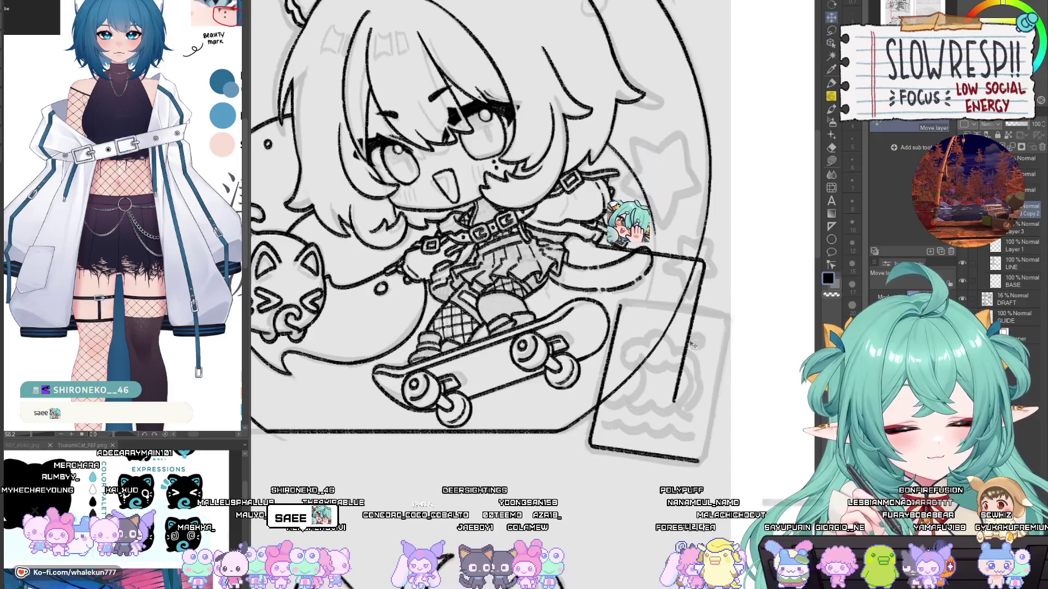
mouse_move(679, 357)
left_mouse_down()
mouse_move(711, 419)
mouse_move(710, 407)
left_mouse_up()
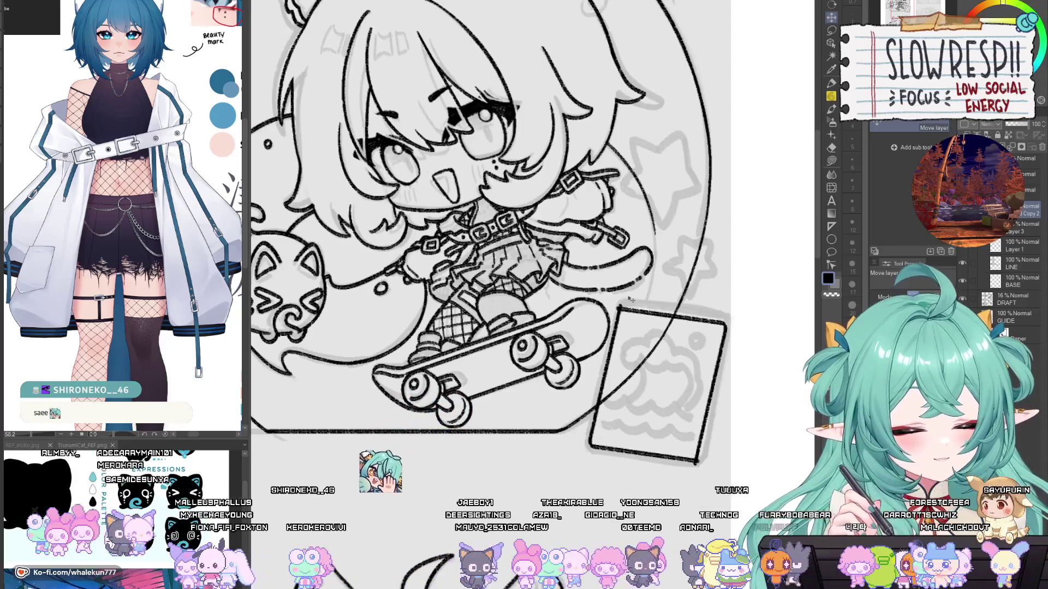
scroll(631, 307, "up", 2)
Step: Clean the card's edges with the eraser and draw a small circle in its top-right corner
key("e")
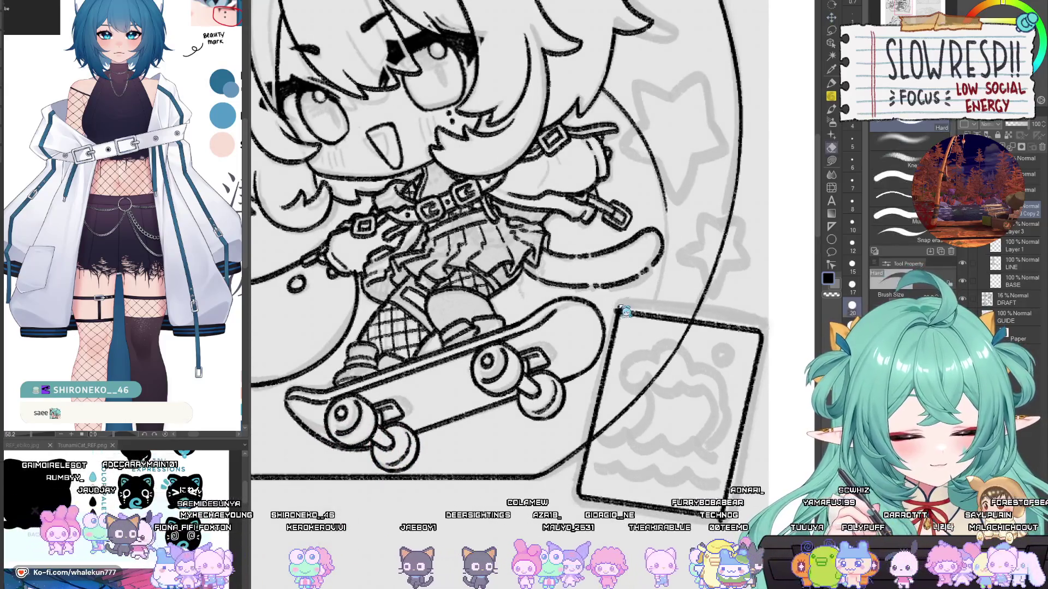
scroll(746, 421, "down", 2)
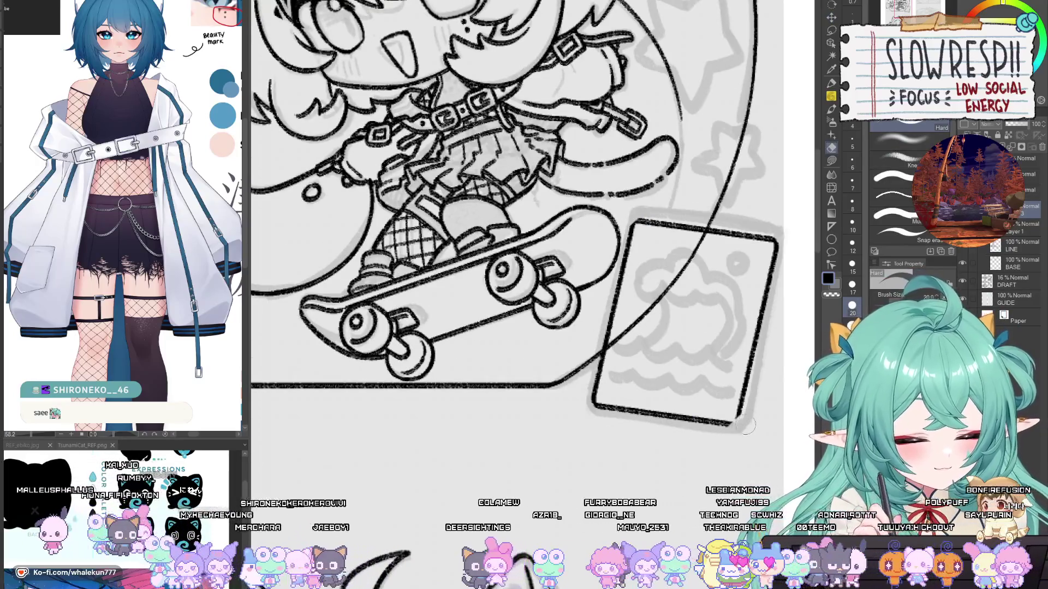
key("p")
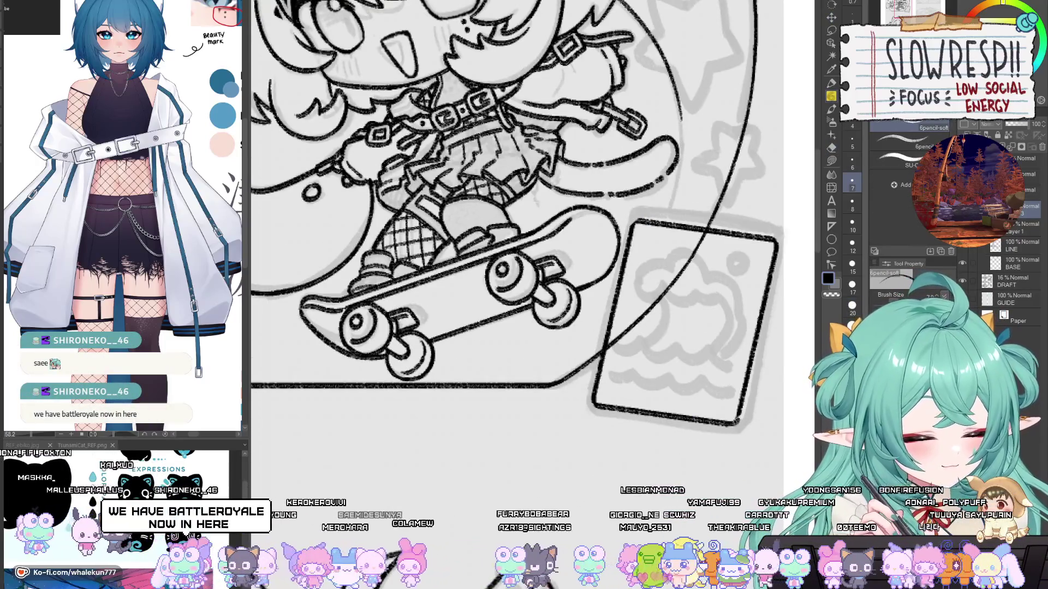
scroll(723, 440, "up", 2)
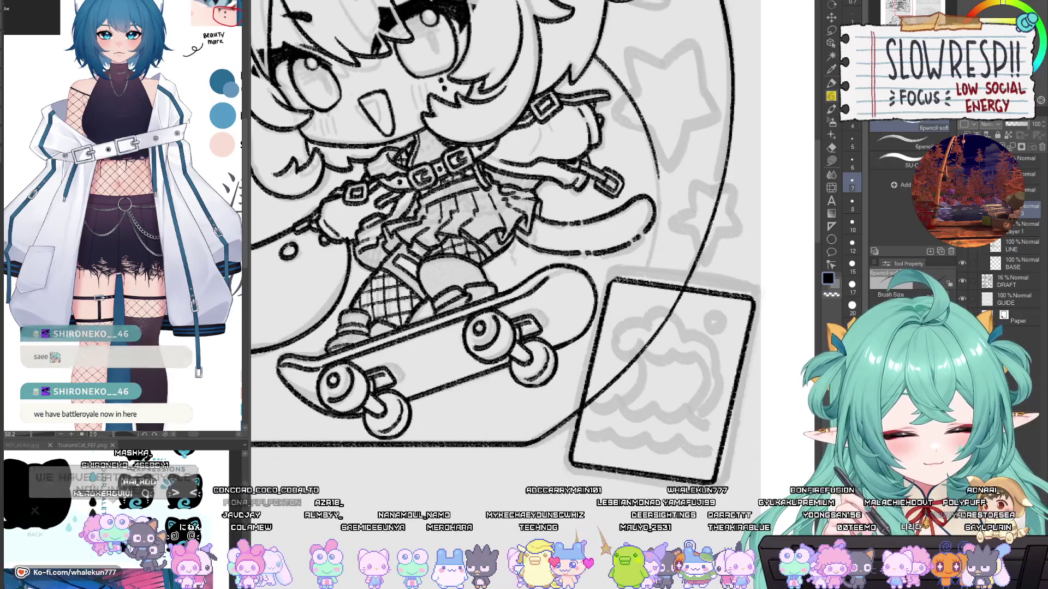
left_click_drag(631, 274, 595, 306)
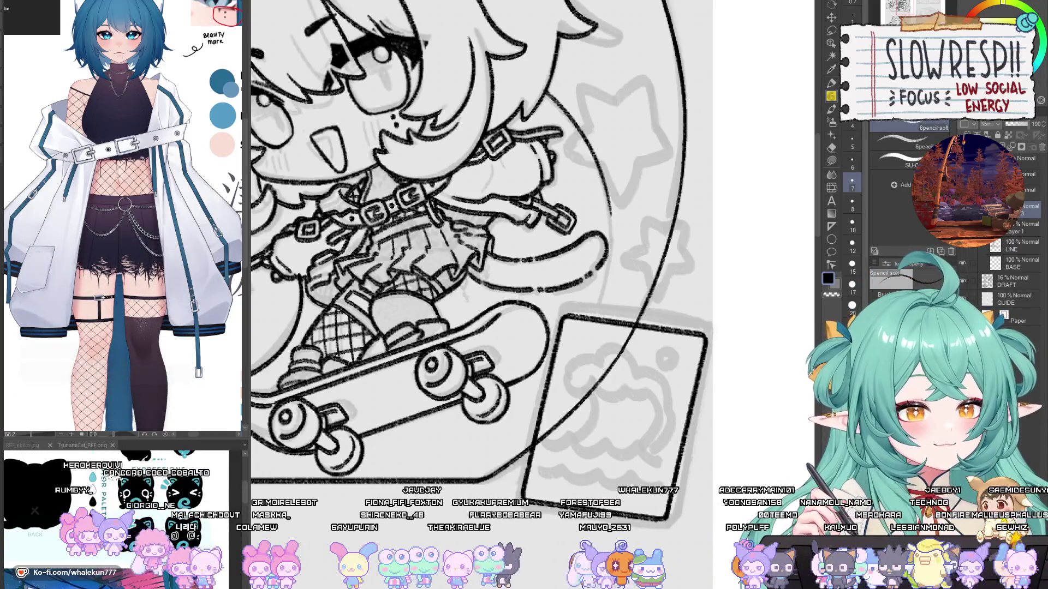
scroll(664, 342, "down", 5)
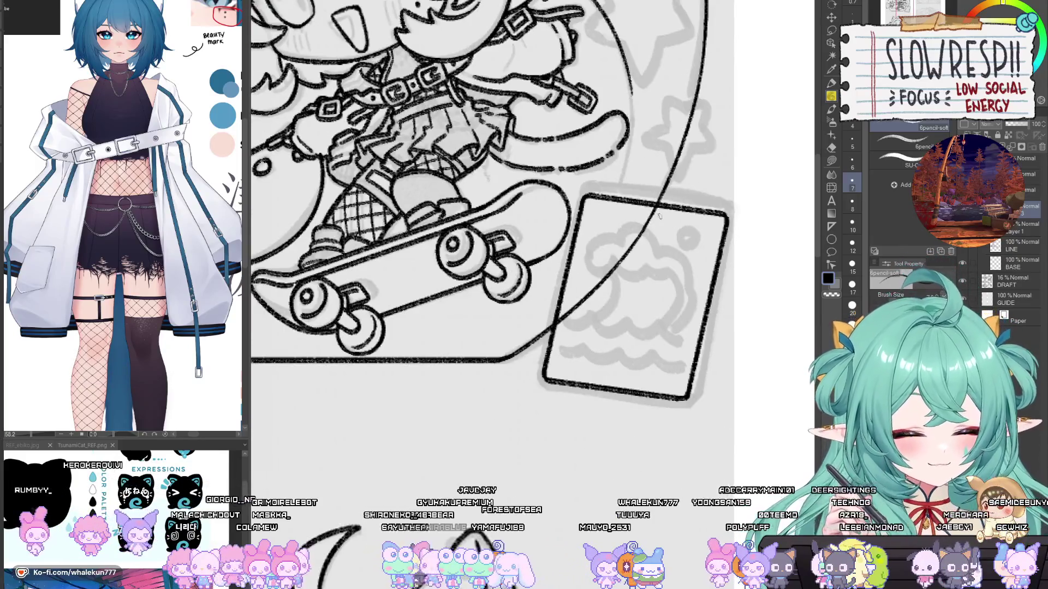
Step: Lasso around the card, deselect, then erase the sketch lines over the card doodle
scroll(667, 343, "up", 2)
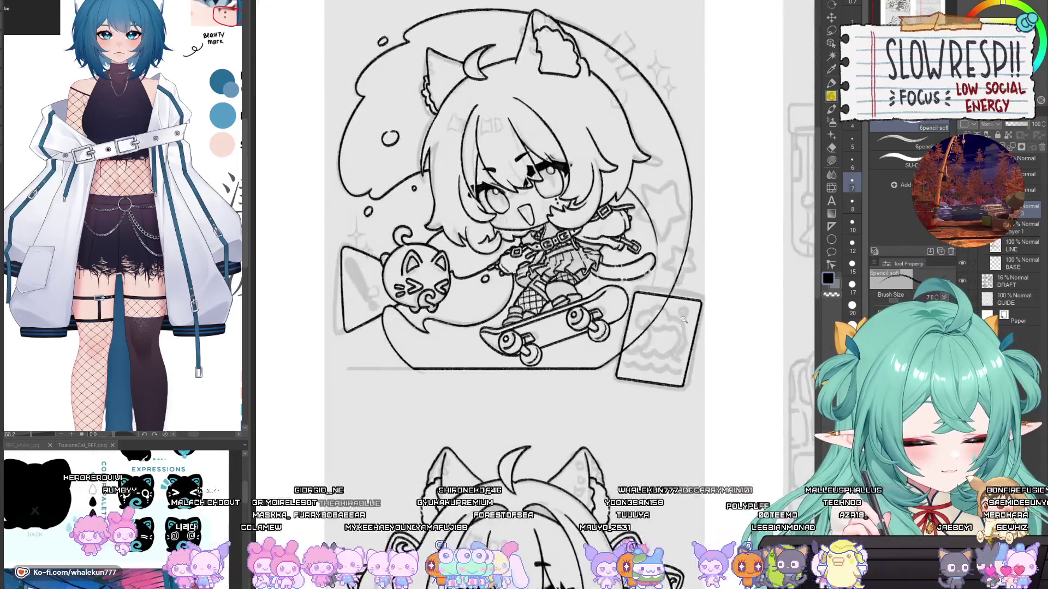
key("m")
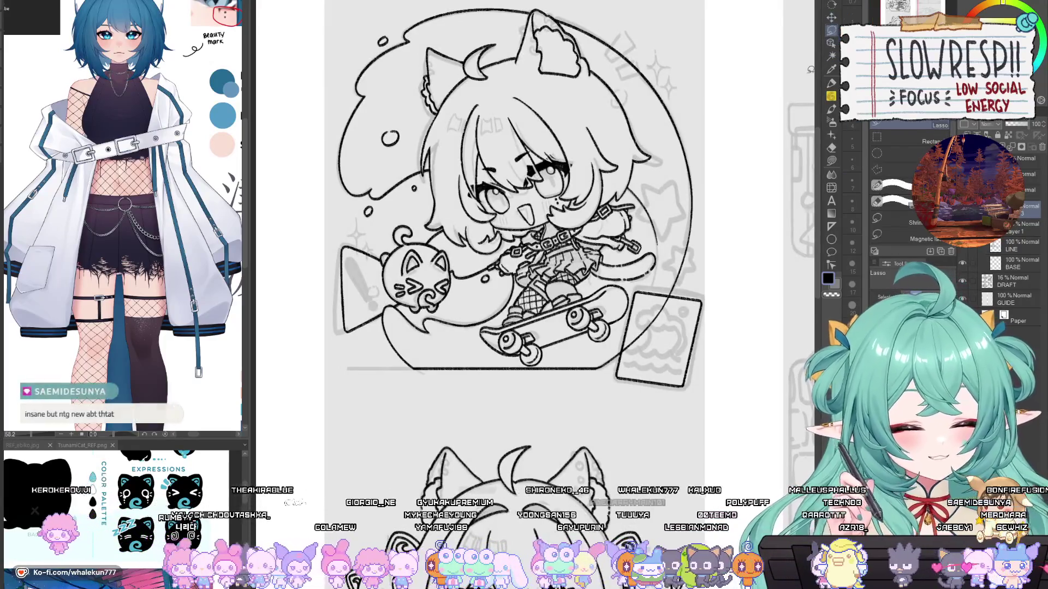
left_click_drag(715, 252, 714, 287)
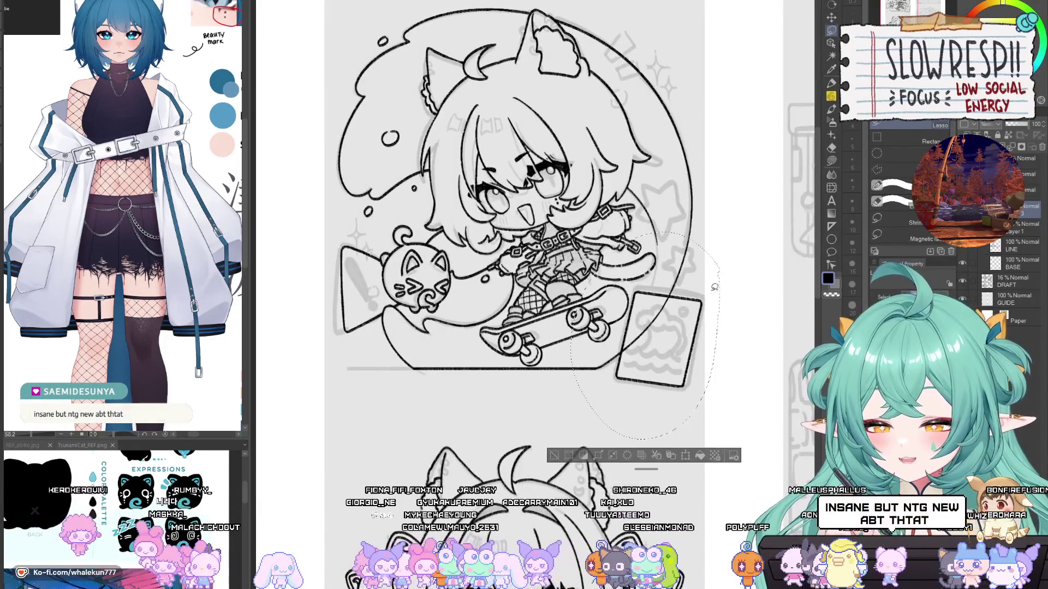
scroll(710, 293, "up", 1)
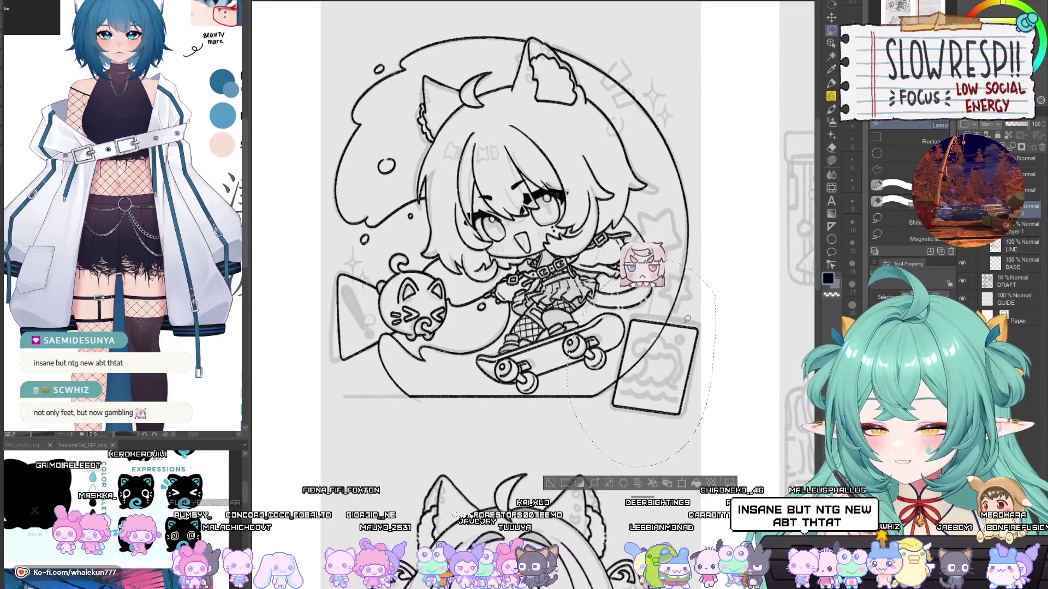
scroll(671, 394, "up", 1)
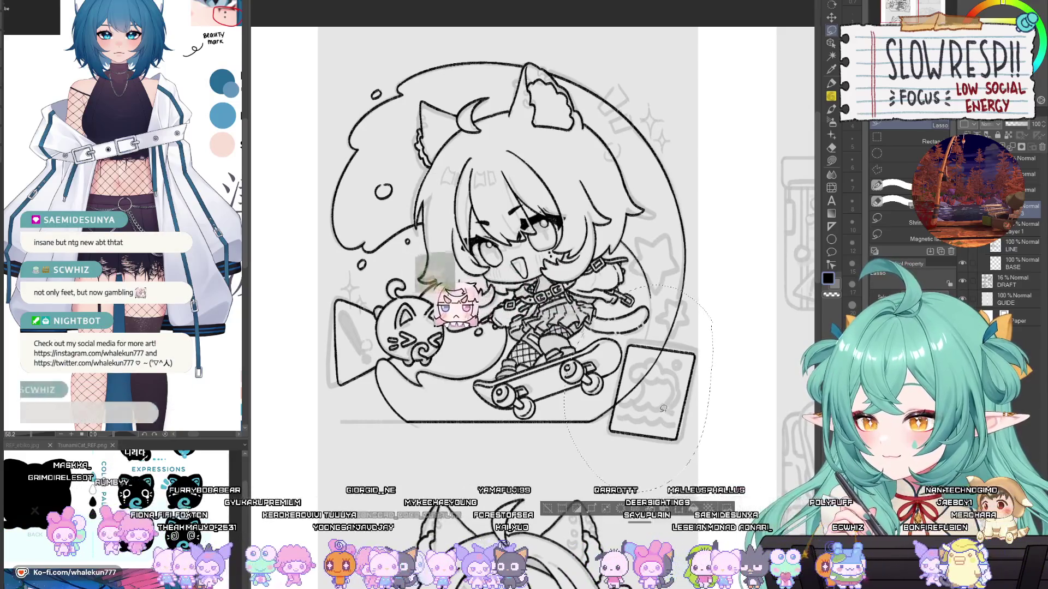
key("ctrl+d")
key("e")
scroll(663, 410, "up", 2)
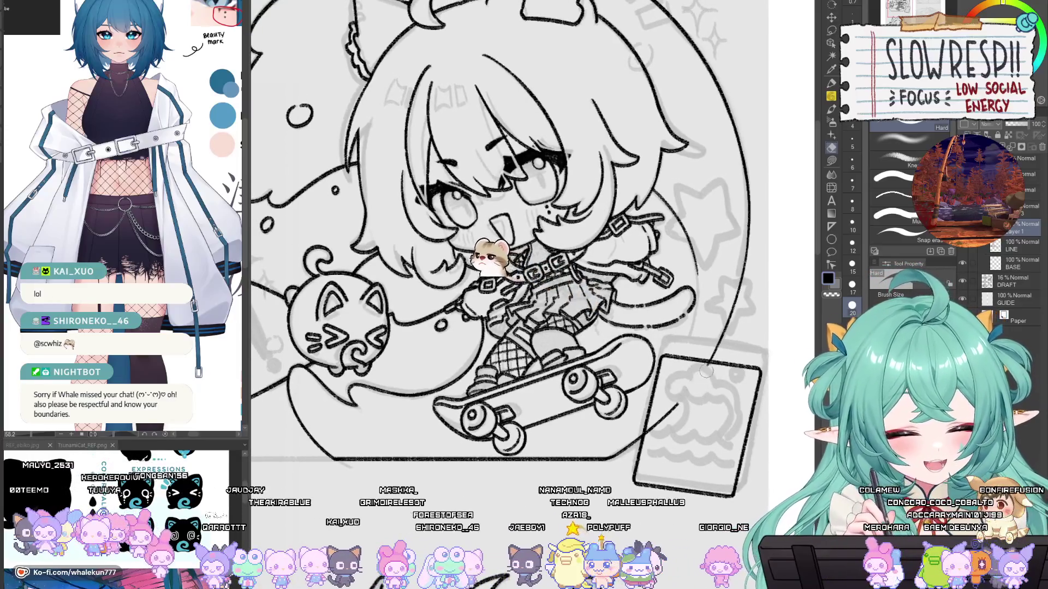
left_click_drag(692, 382, 668, 408)
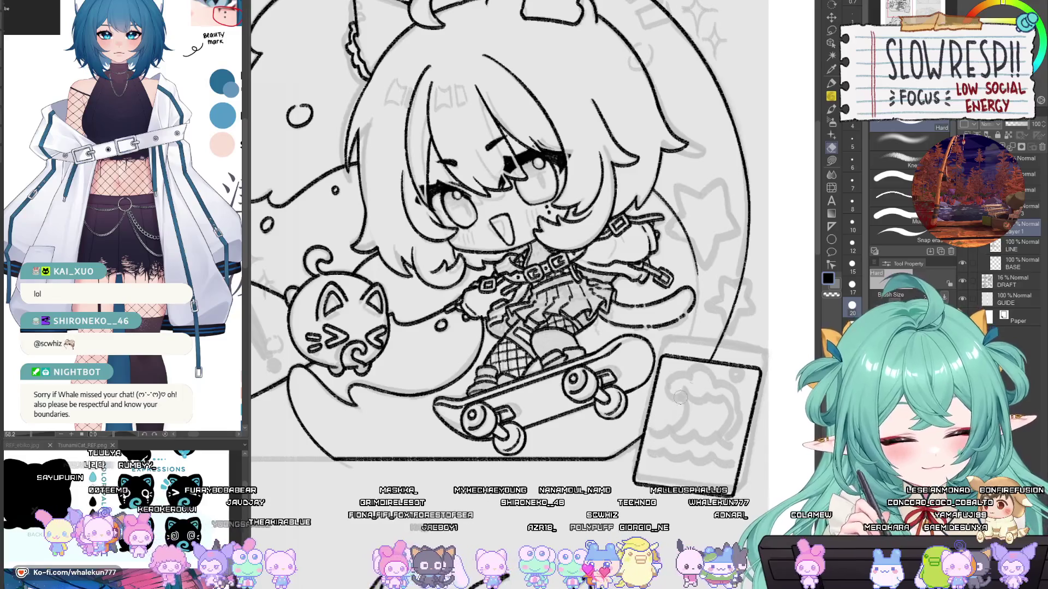
scroll(700, 365, "down", 4)
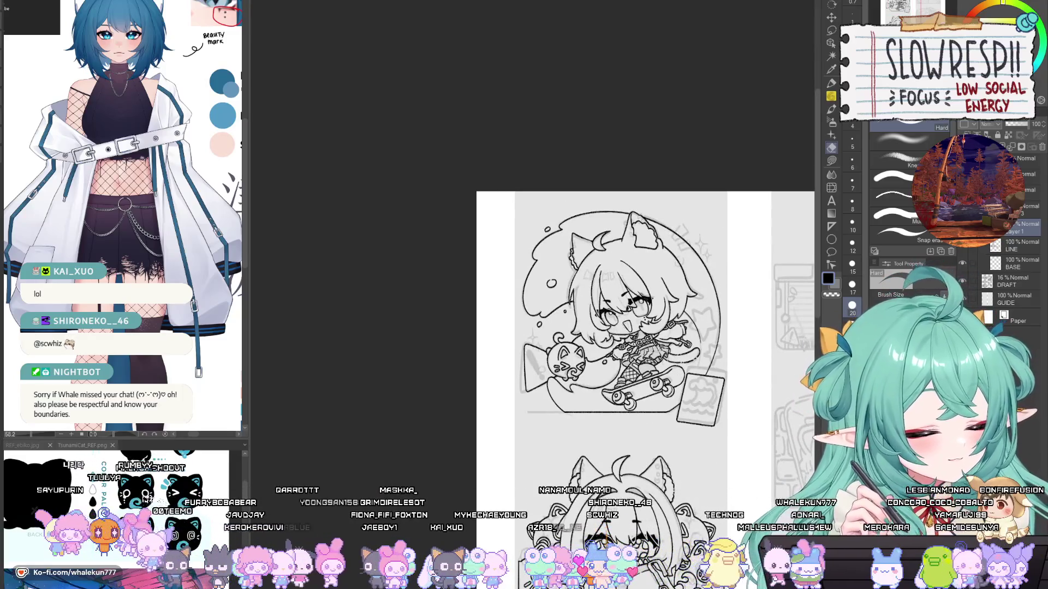
key("Delete")
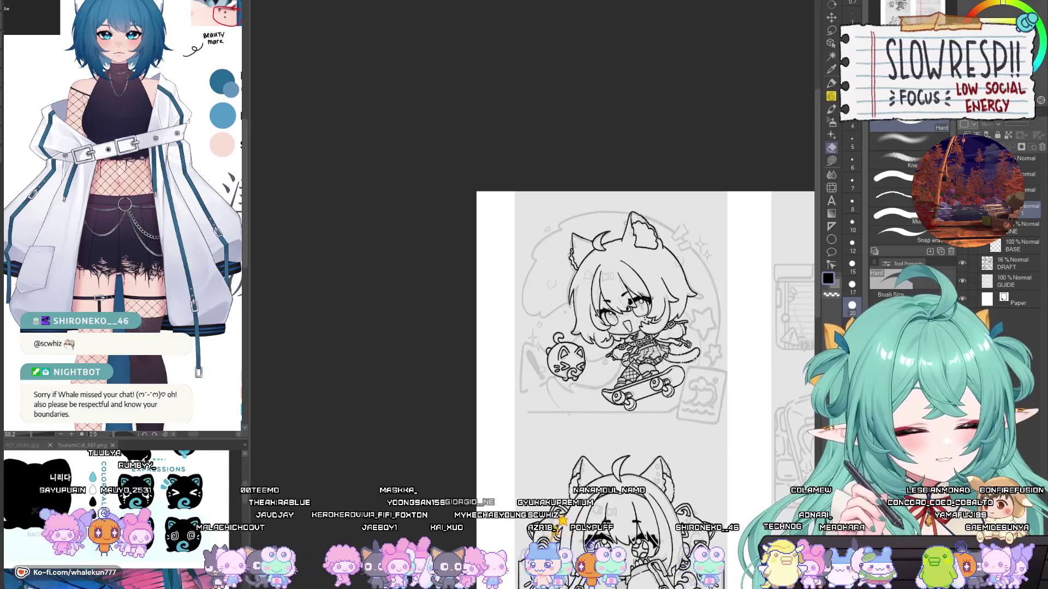
key("ctrl+z")
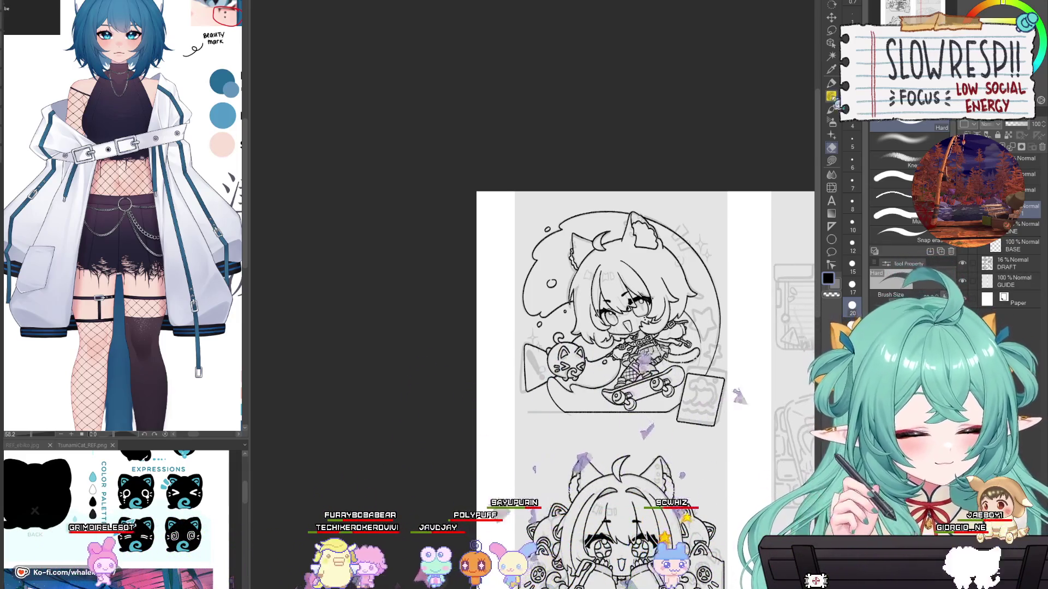
Step: Center the ABOUT ME panel in view and add a new layer above LINE
key("p")
left_click_drag(699, 389, 667, 280)
scroll(667, 280, "up", 5)
scroll(667, 280, "down", 3)
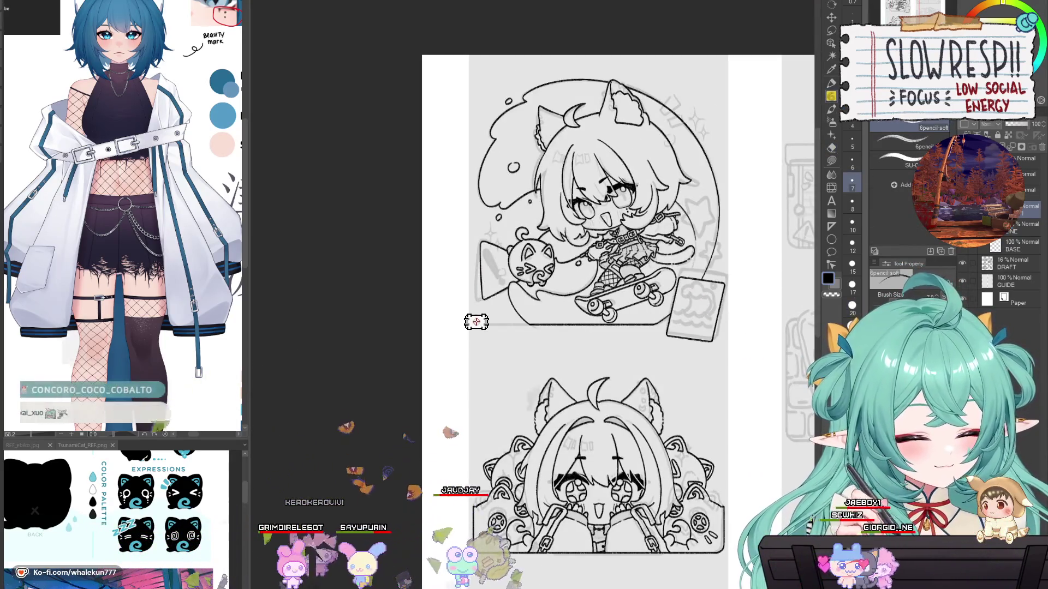
scroll(476, 576, "up", 4)
scroll(476, 578, "down", 4)
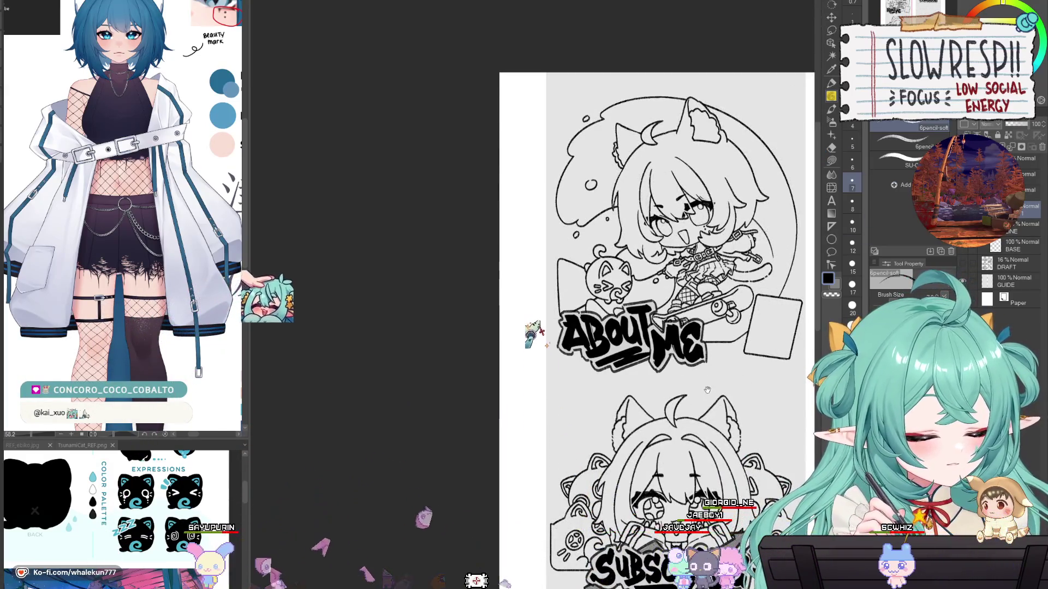
left_click_drag(648, 385, 559, 394)
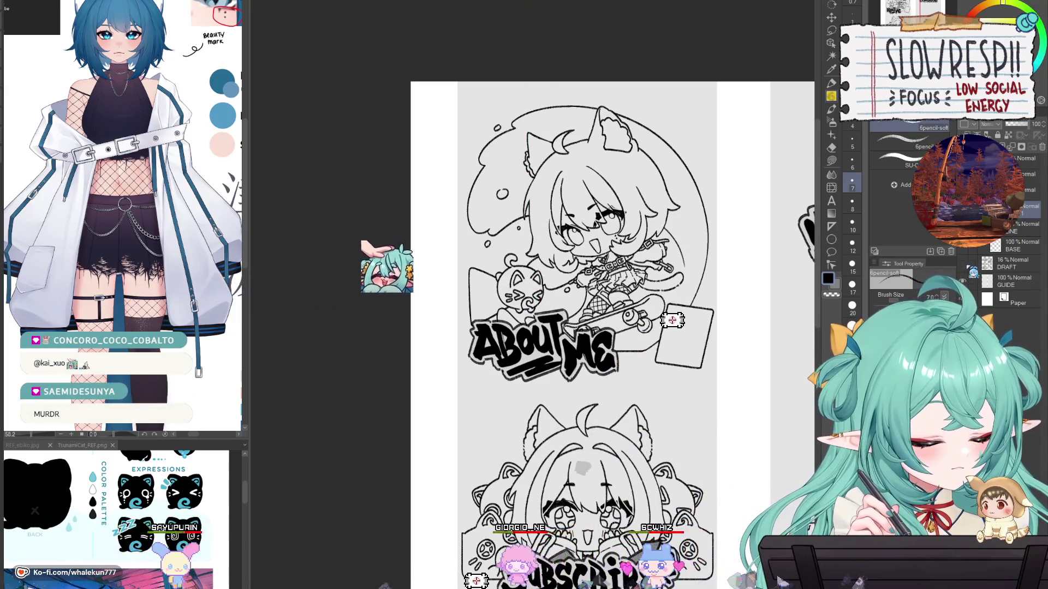
key("ctrl+shift+n")
Step: Lasso the ABOUT ME lettering and move it right and down
key("m")
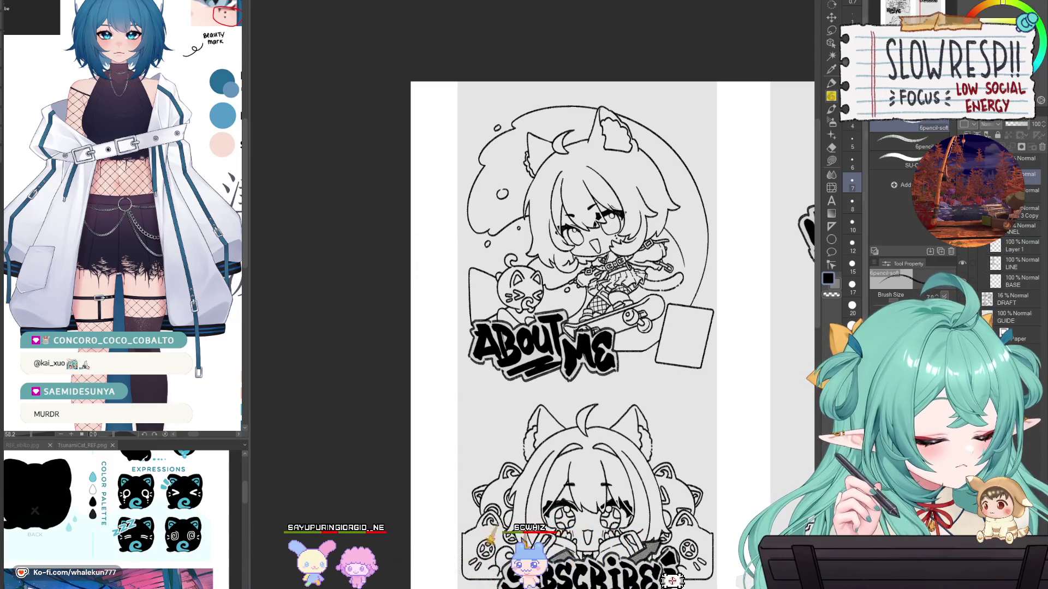
mouse_move(579, 249)
left_mouse_down()
mouse_move(639, 382)
mouse_move(578, 250)
left_mouse_up()
key("k")
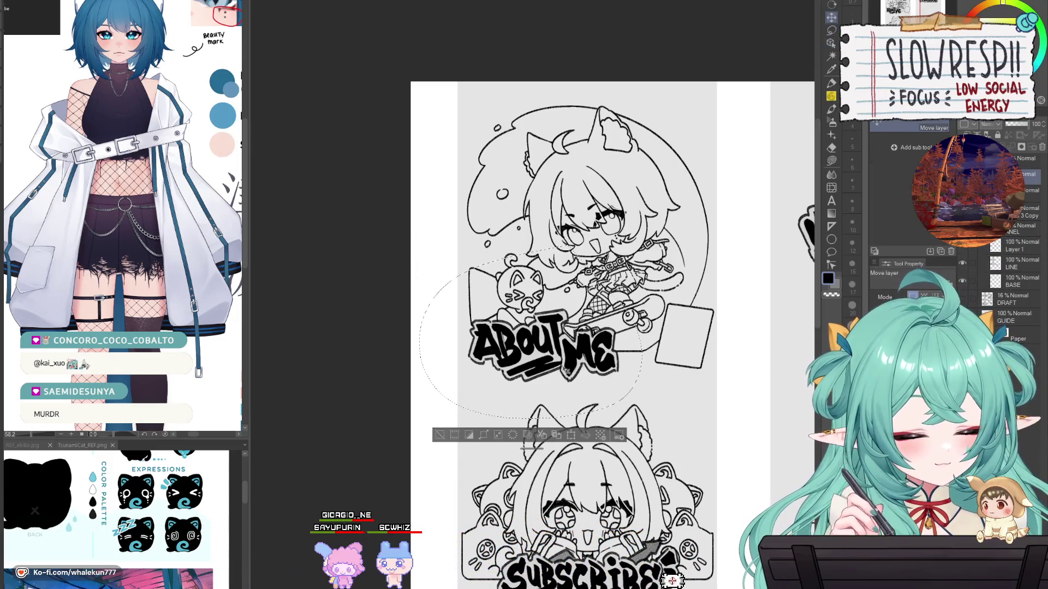
mouse_move(596, 364)
left_mouse_down()
mouse_move(625, 381)
mouse_move(623, 367)
mouse_move(620, 384)
mouse_move(613, 357)
mouse_move(631, 372)
left_mouse_up()
key("ctrl+minus")
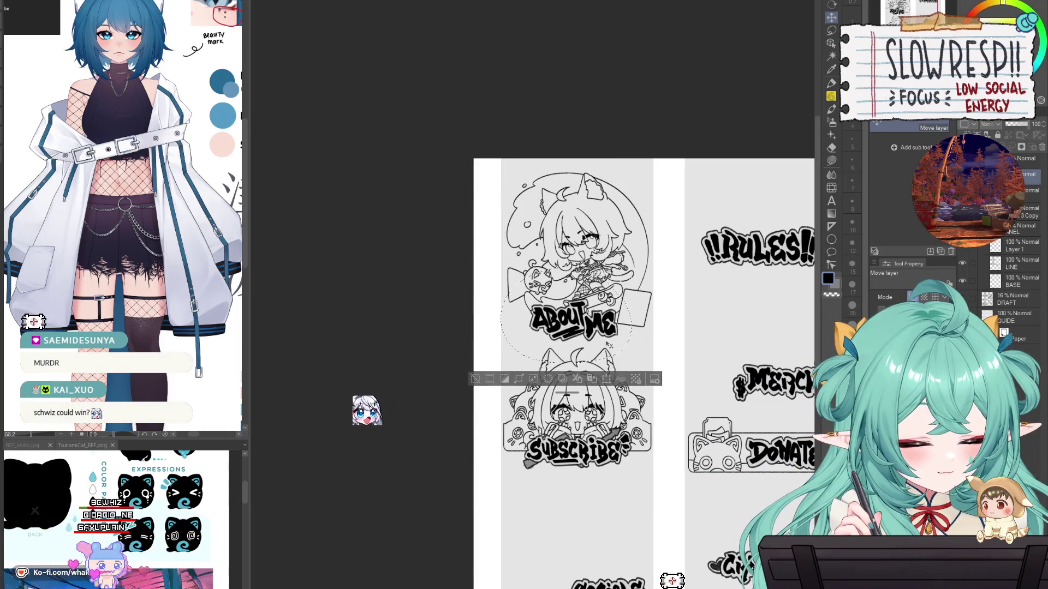
left_click_drag(611, 345, 612, 343)
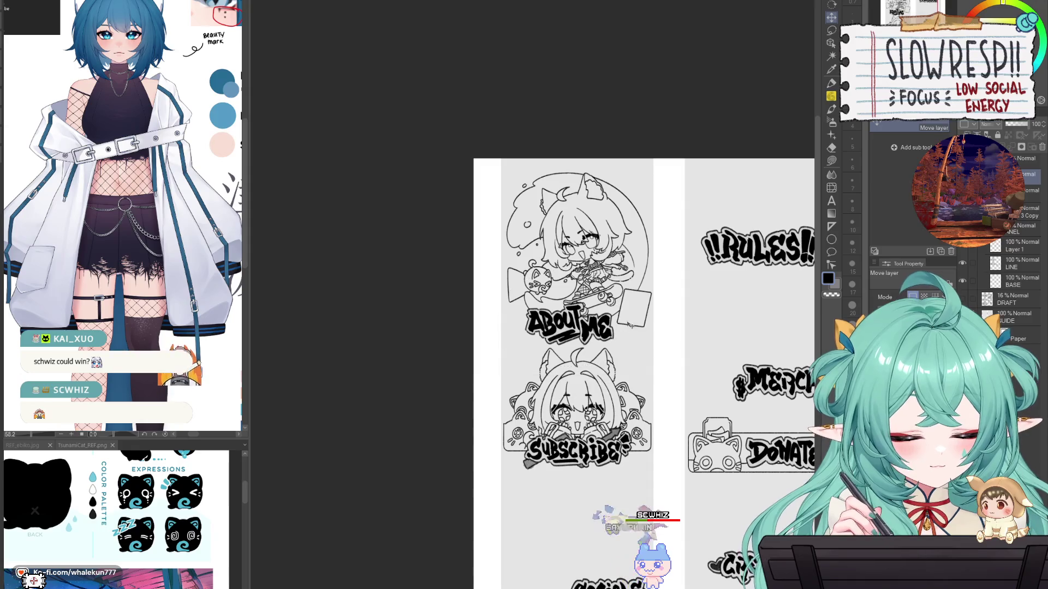
Step: Shift ABOUT ME back left and up, deselect, and hide the lettering layer
scroll(627, 325, "down", 1)
scroll(625, 325, "up", 3)
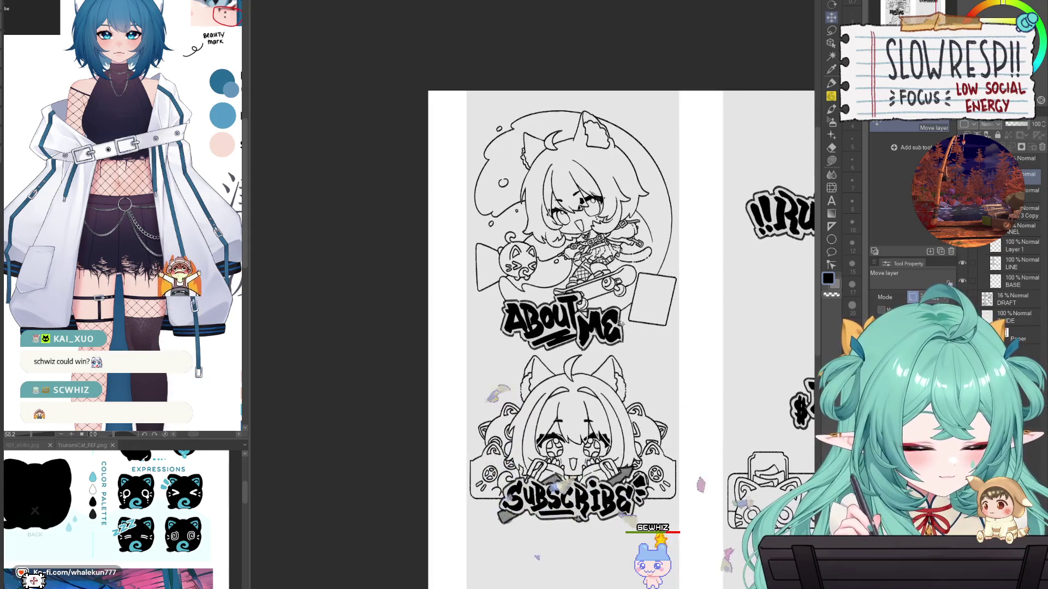
left_click_drag(622, 324, 598, 311)
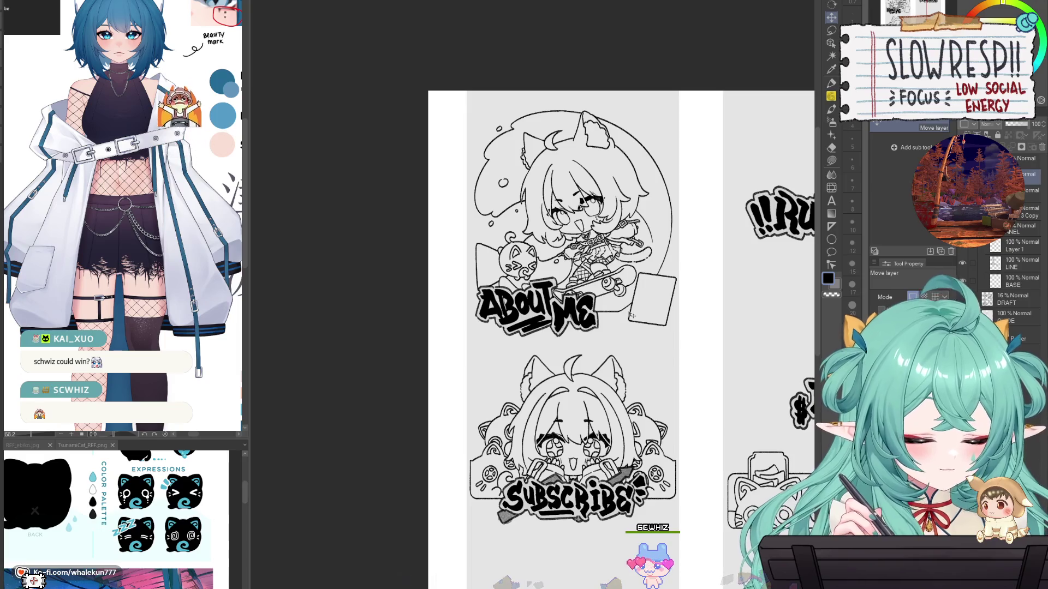
mouse_move(611, 323)
left_mouse_down()
mouse_move(583, 326)
mouse_move(593, 332)
left_mouse_up()
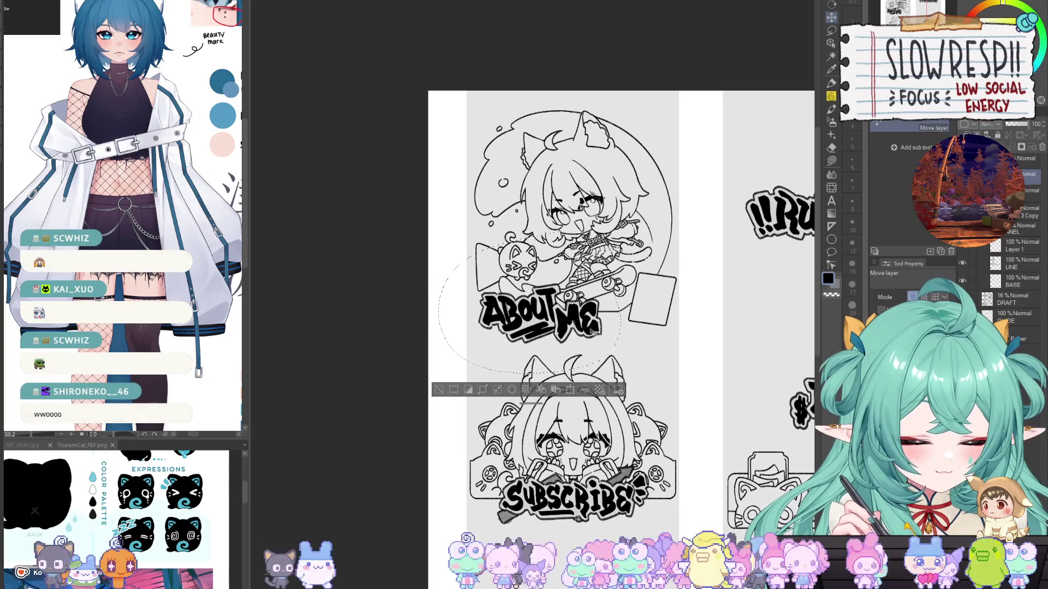
key("ctrl+d")
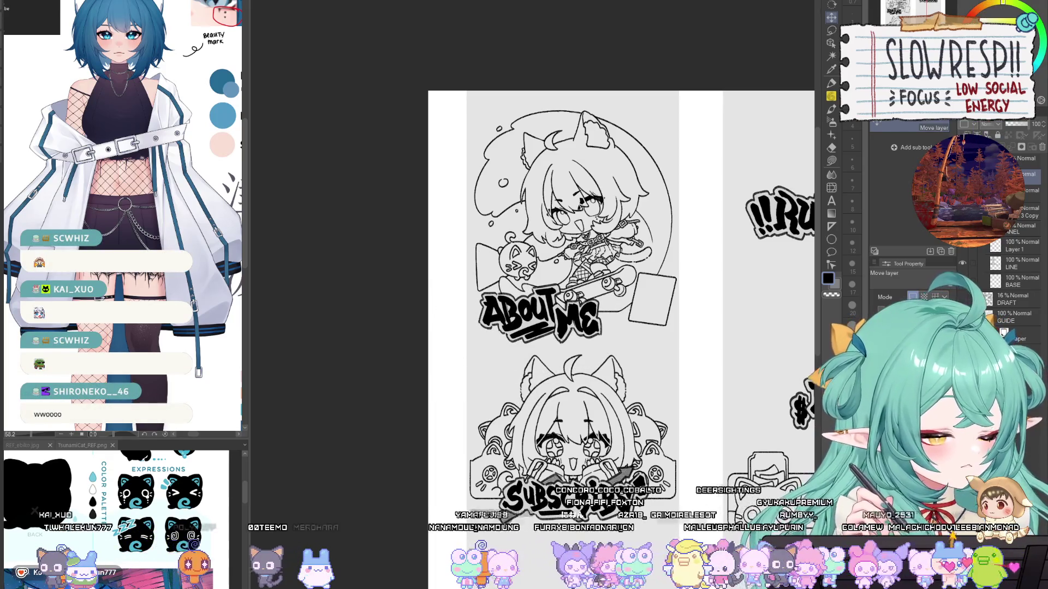
key("Delete")
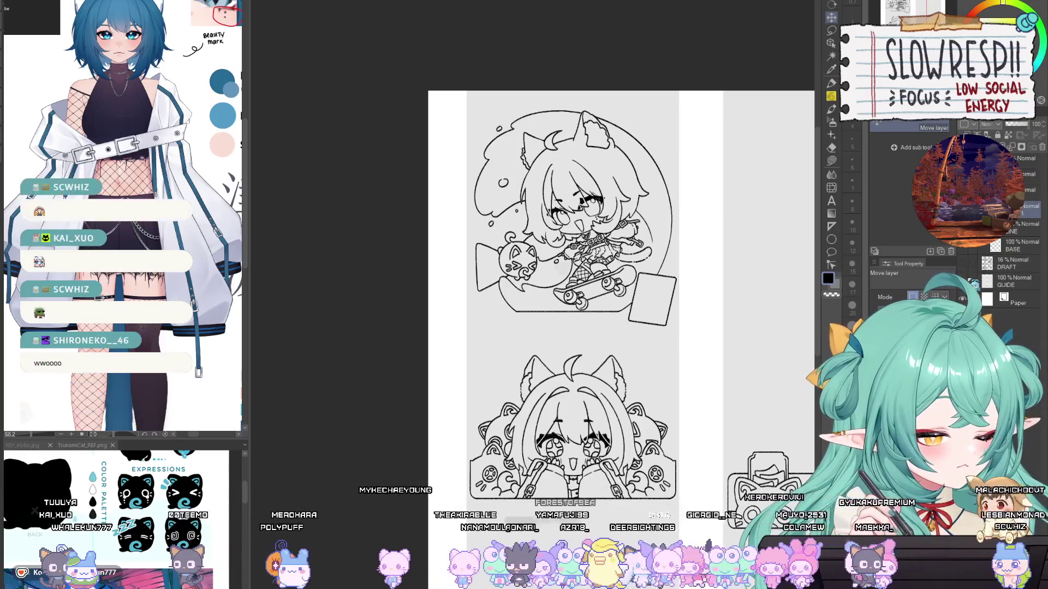
Step: Turn on the DRAFT layer's eye icon to show the faint frame and panel sketch
left_click(962, 263)
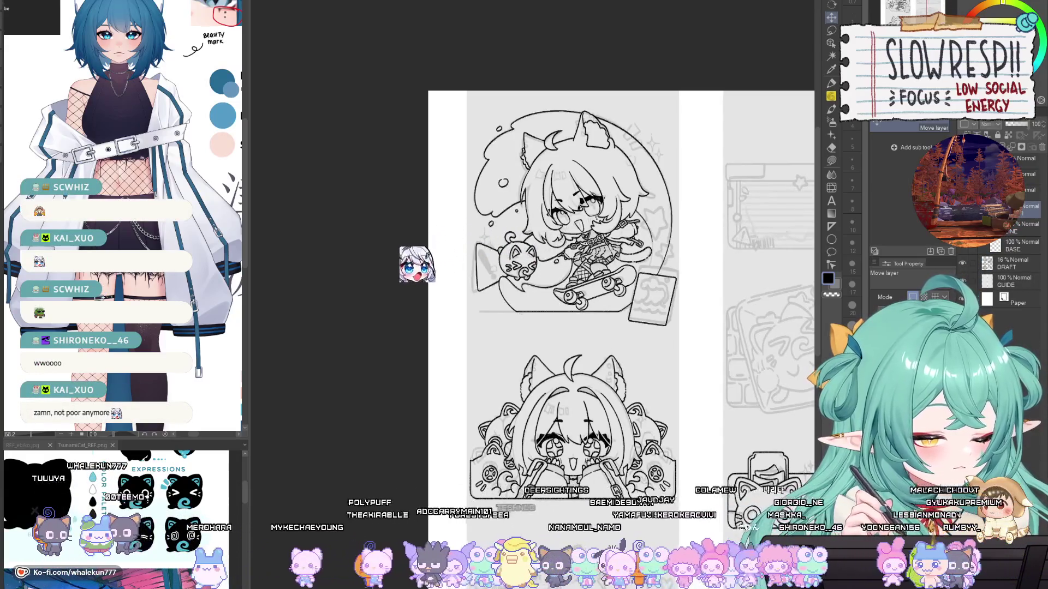
key("ctrl+e")
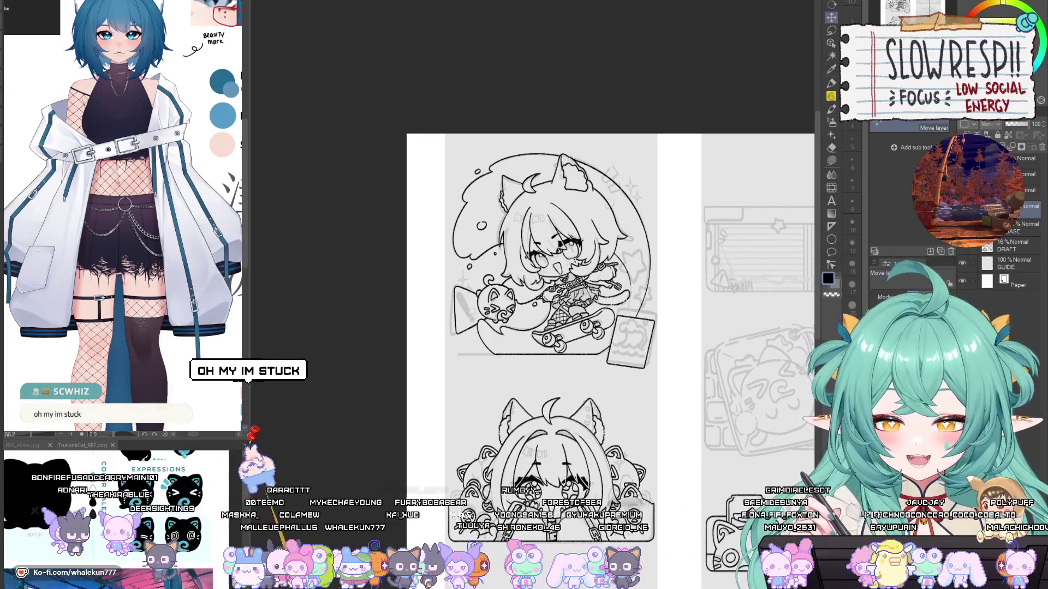
key("p")
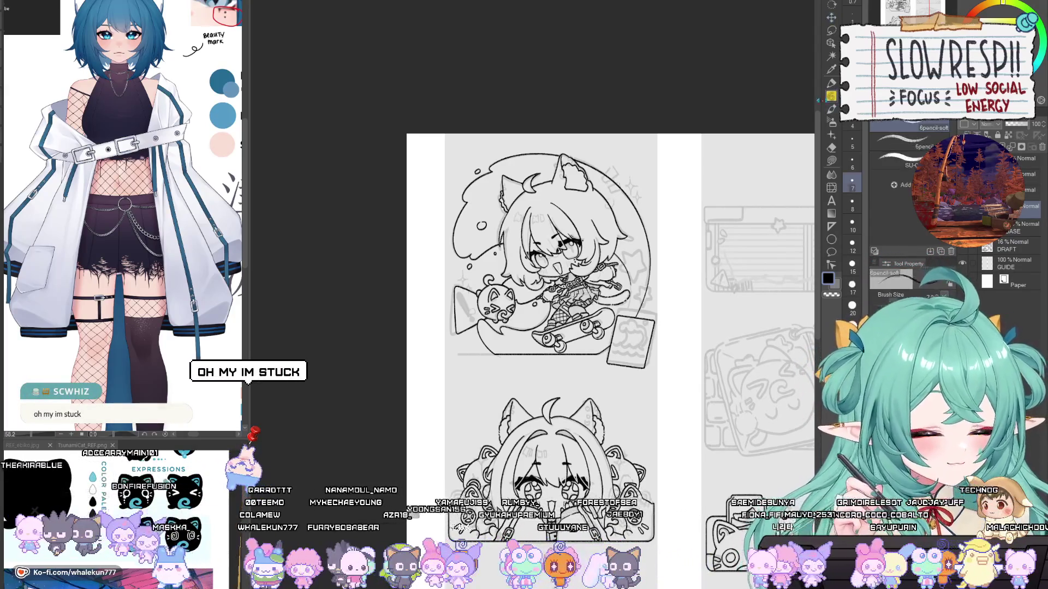
left_click_drag(713, 317, 713, 258)
left_click_drag(729, 318, 719, 293)
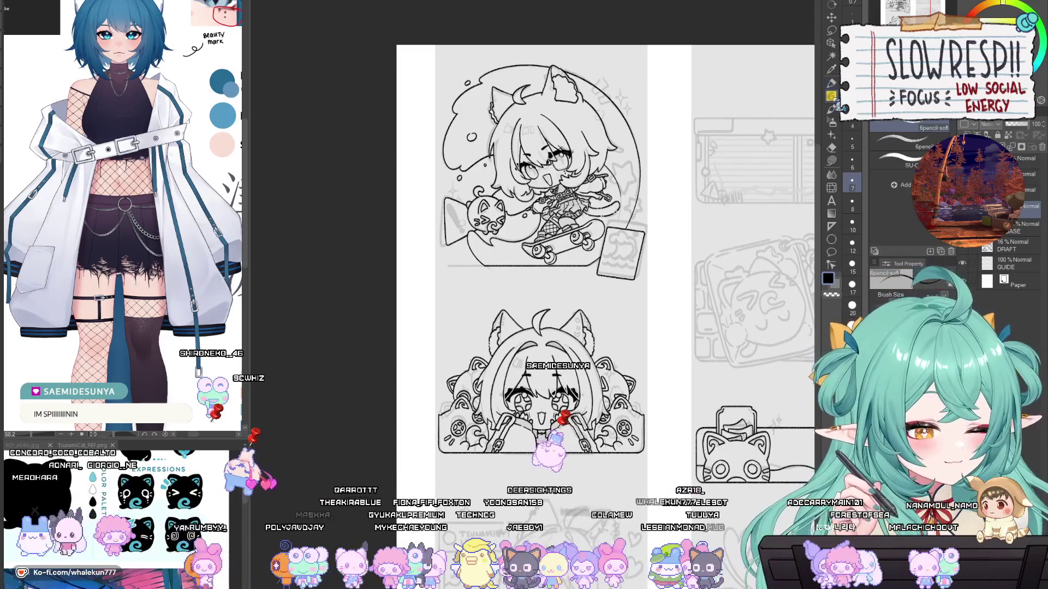
mouse_move(752, 538)
left_mouse_down()
mouse_move(614, 527)
mouse_move(583, 445)
left_mouse_up()
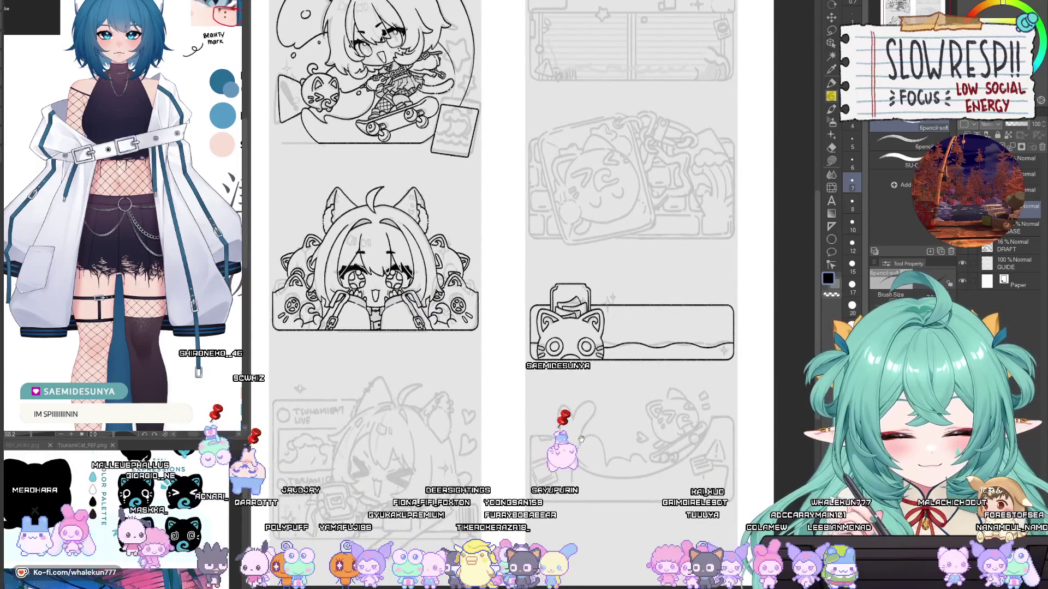
left_click_drag(580, 443, 591, 464)
key("ctrl+z")
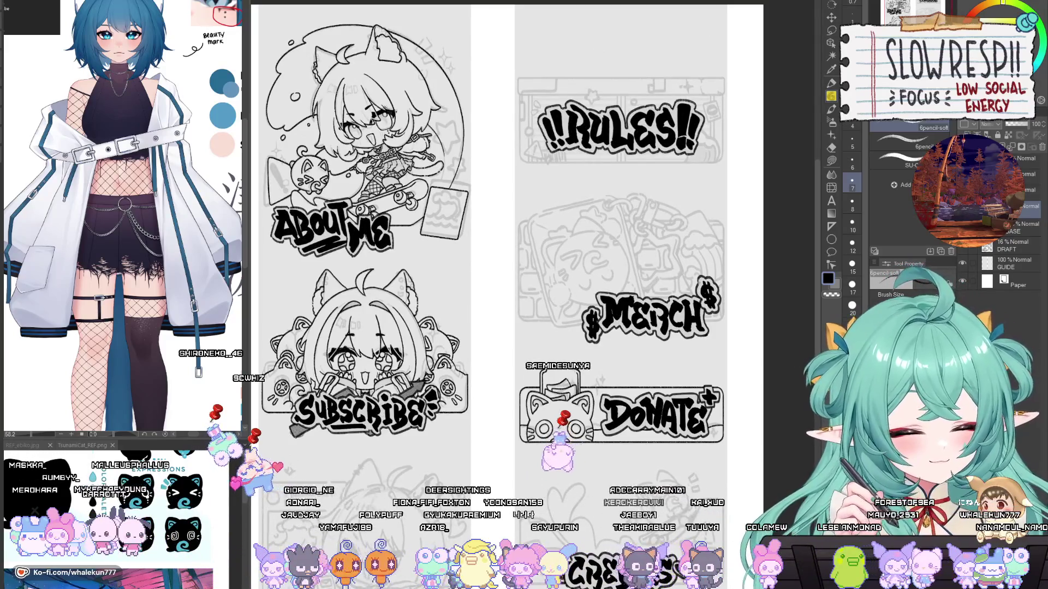
key("ctrl+y")
scroll(540, 289, "down", 3)
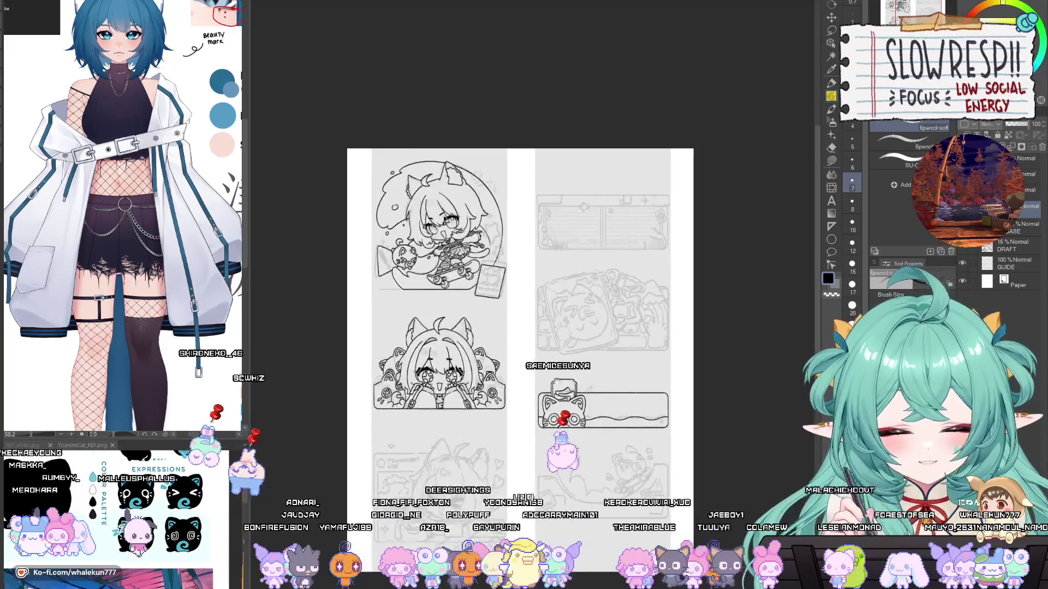
Step: Bring the notebook text-box sketch into view on the page
left_click_drag(591, 437, 590, 345)
scroll(589, 413, "down", 1)
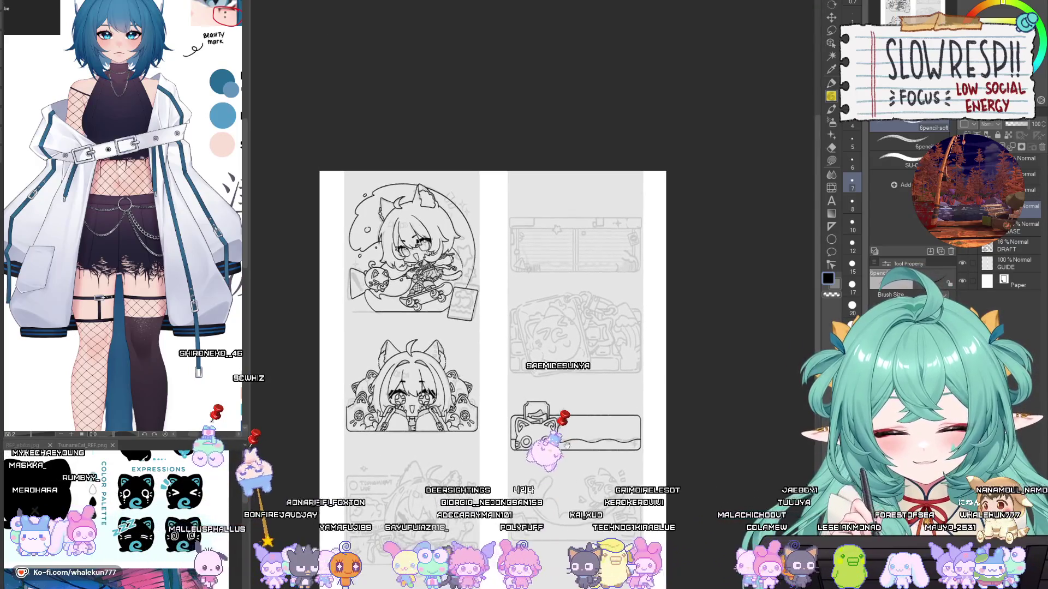
scroll(583, 418, "up", 5)
scroll(584, 418, "down", 1)
key("u")
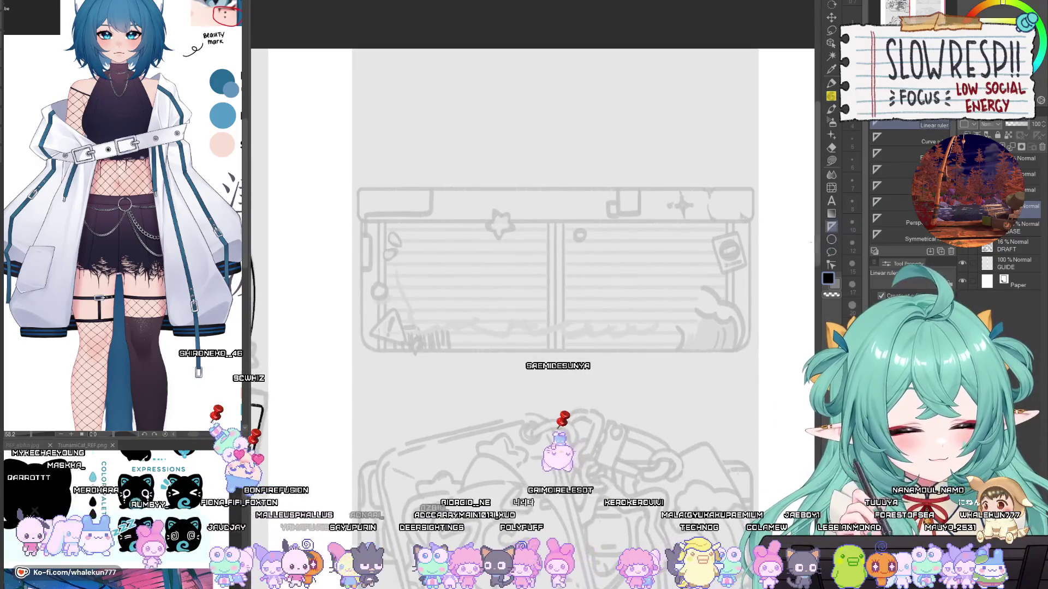
scroll(587, 317, "up", 1)
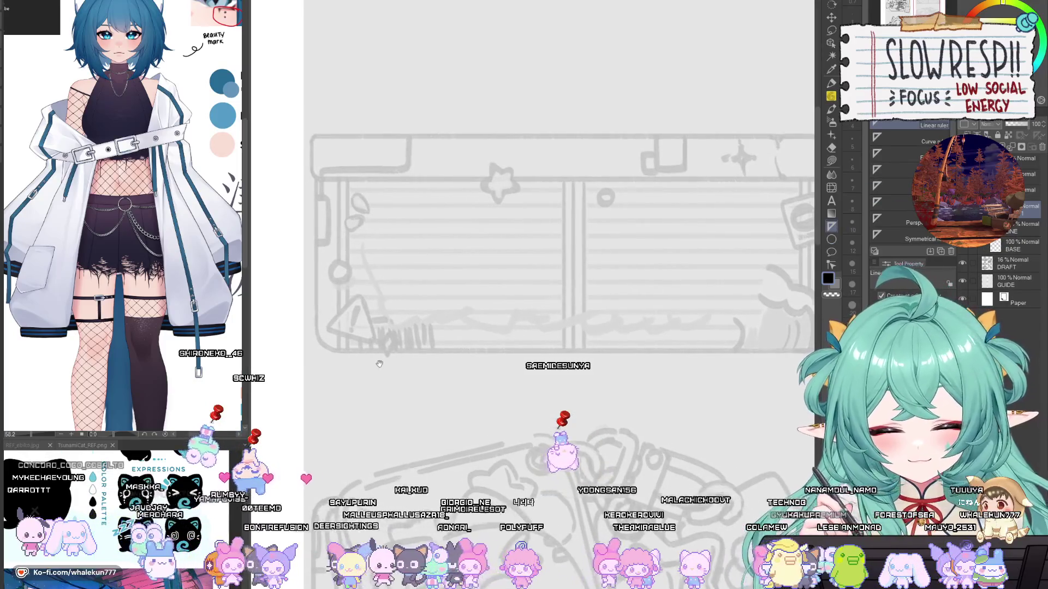
scroll(662, 316, "up", 1)
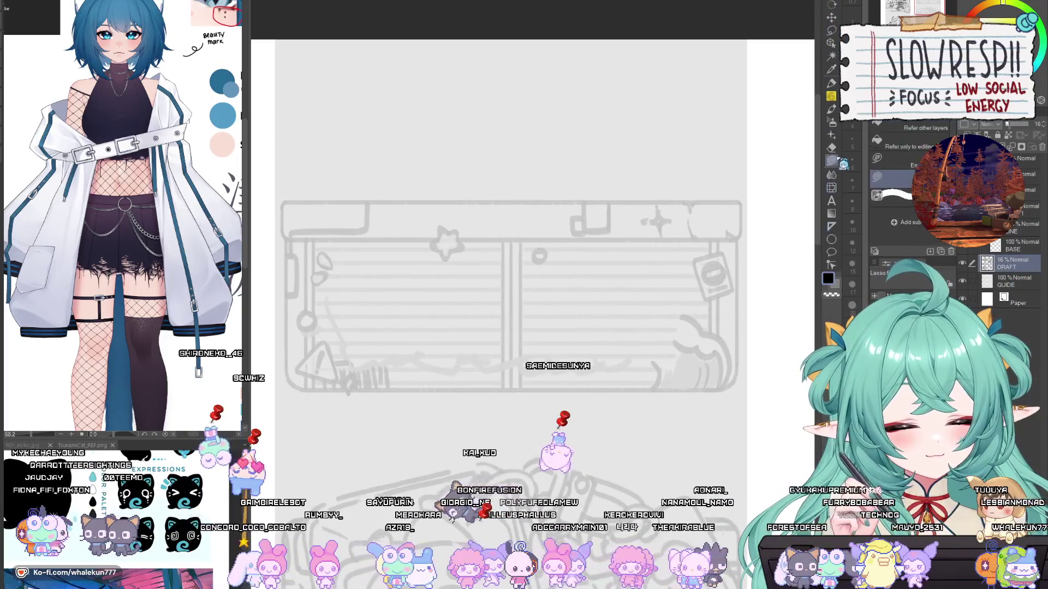
Step: Cut the notebook panel sketch with a rectangular selection and paste it as a DRAFT Copy layer
left_click(831, 30)
left_click(910, 143)
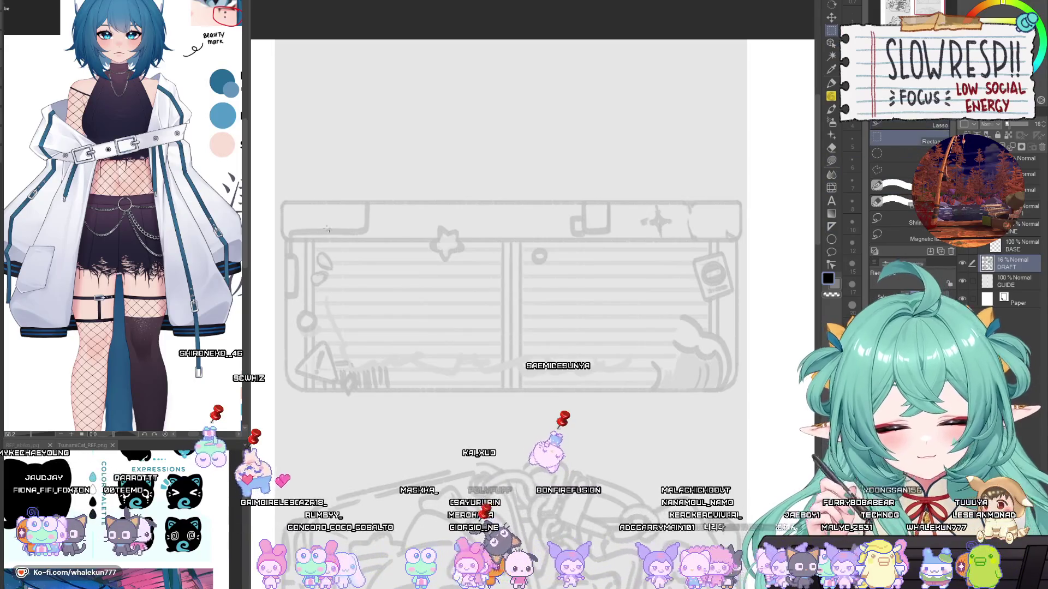
left_click_drag(551, 304, 748, 401)
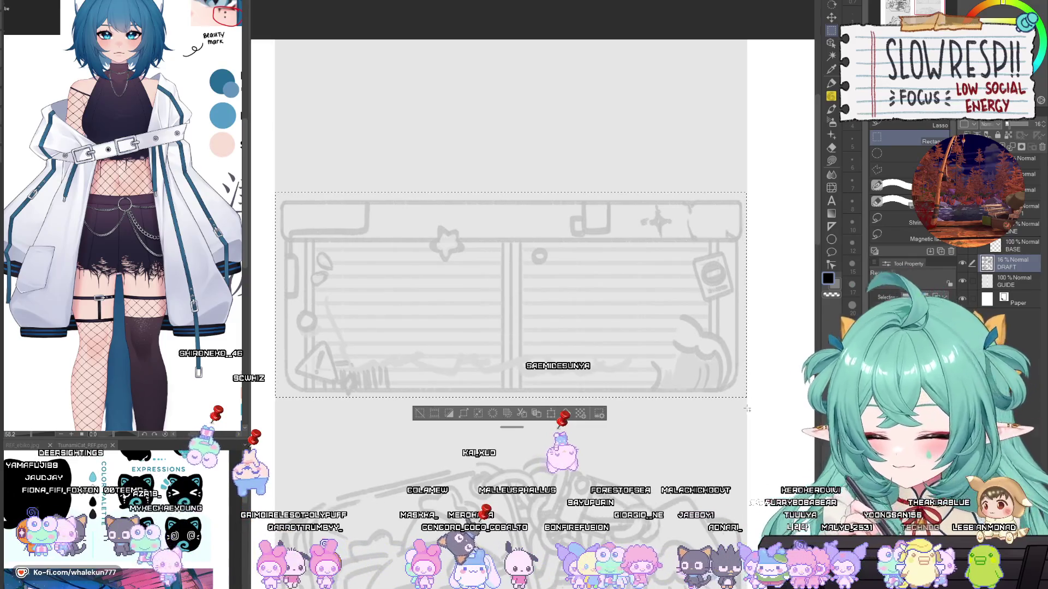
key("ctrl+x")
key("ctrl+v")
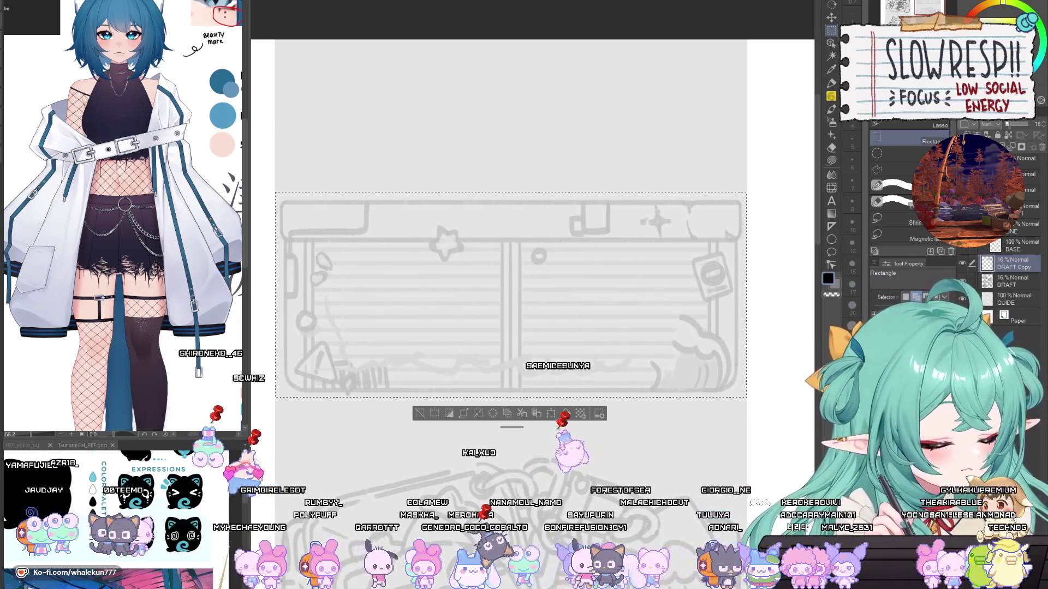
key("ctrl+d")
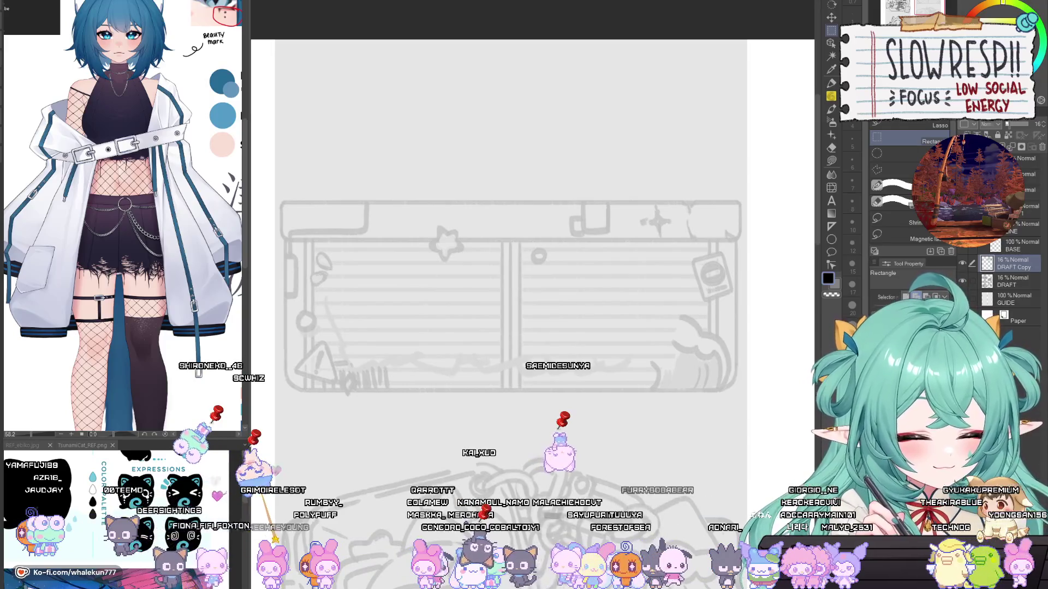
Step: Delete the duplicate sketch from the DRAFT Copy layer, keeping one faint text-box draft
left_click(1015, 299)
key("w")
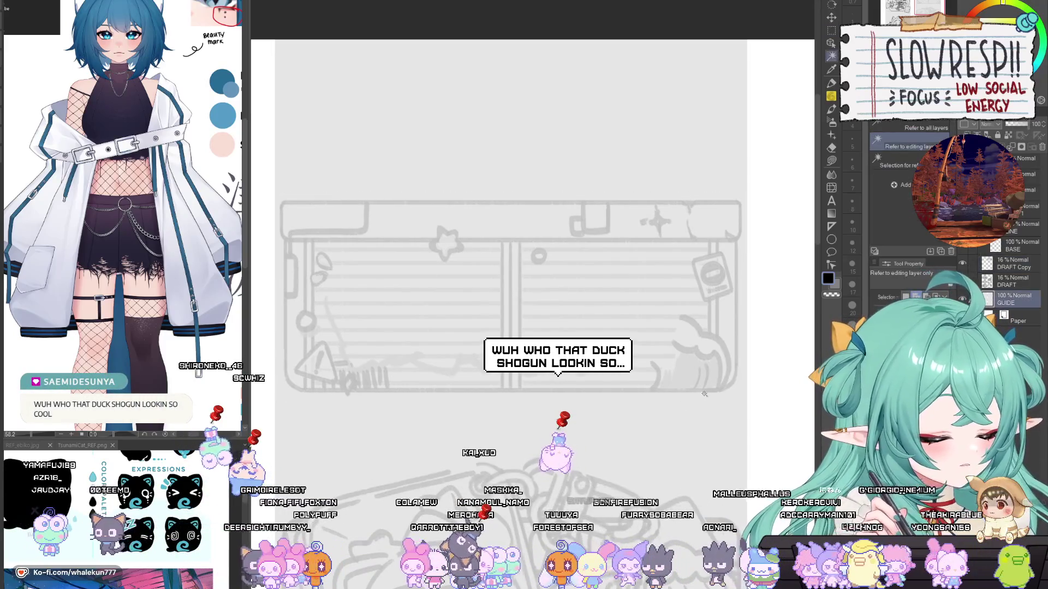
left_click(1013, 264)
key("ctrl+a")
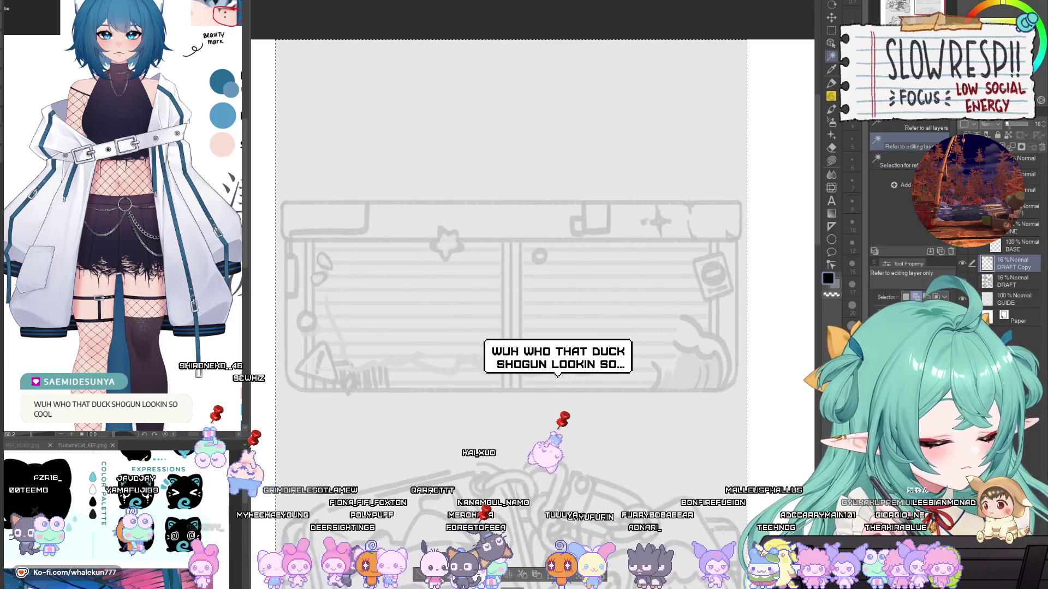
key("ctrl+d")
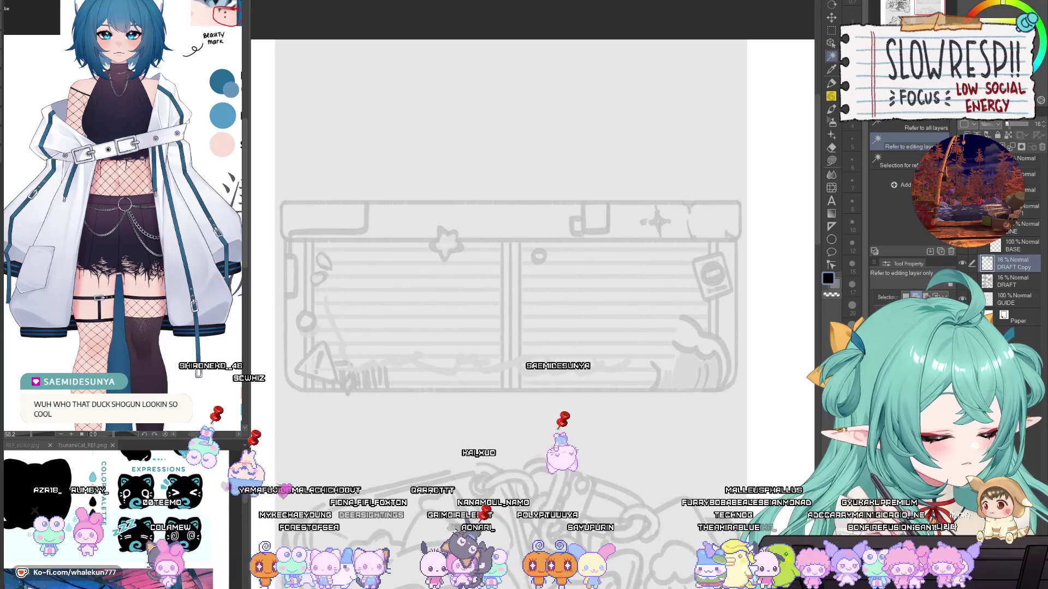
left_click_drag(275, 192, 747, 397)
key("Delete")
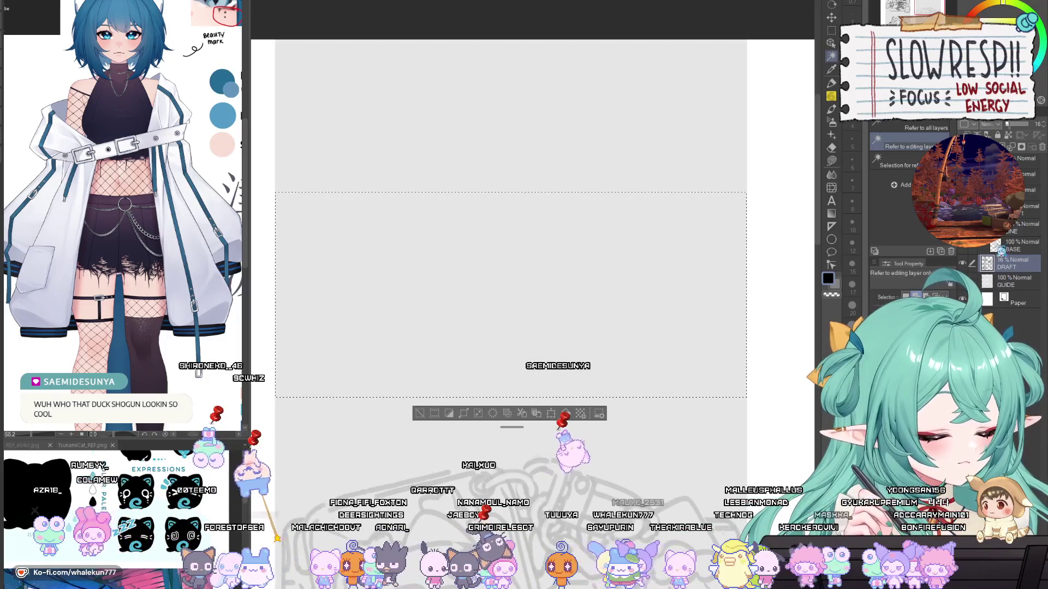
key("ctrl+z")
Step: Make the inking layer active, clear the selection, and choose the Linear ruler
left_click(1021, 208)
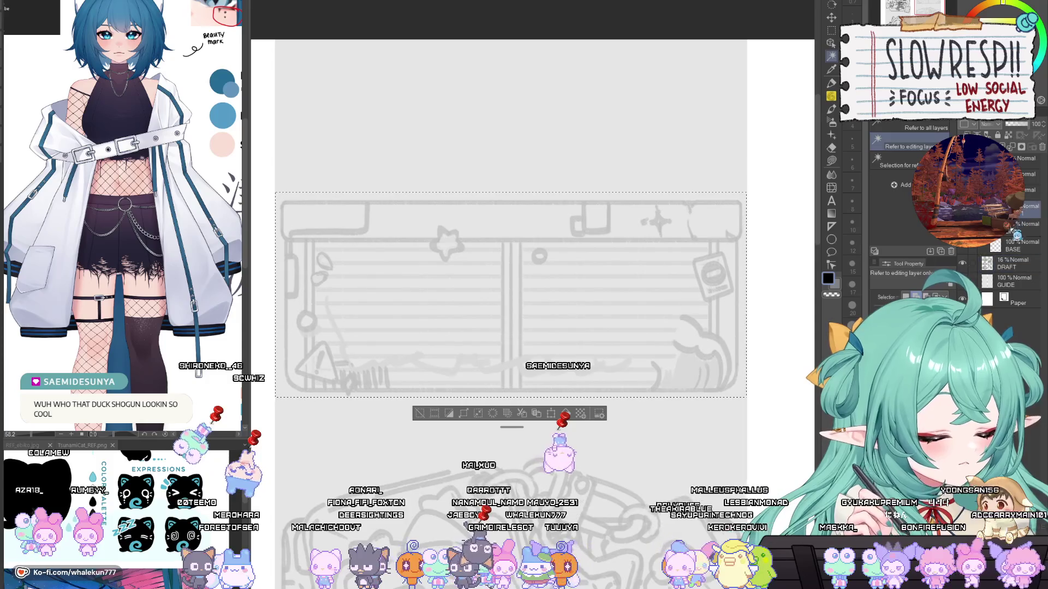
key("ctrl+d")
left_click(832, 225)
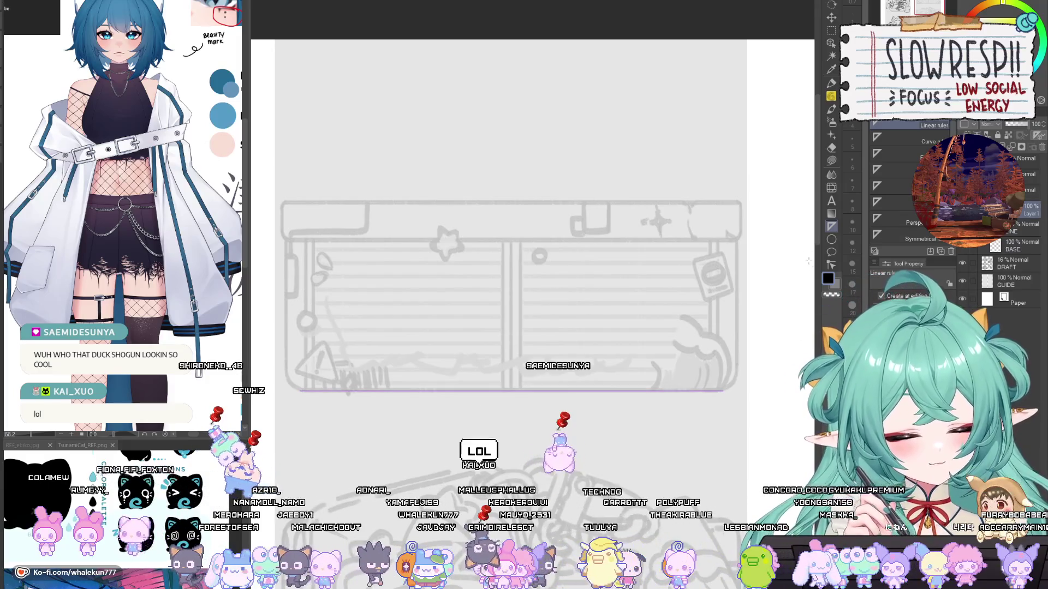
Step: Ink the text box's bottom edge along the ruler with the pencil
left_click(832, 98)
left_click_drag(341, 391, 724, 391)
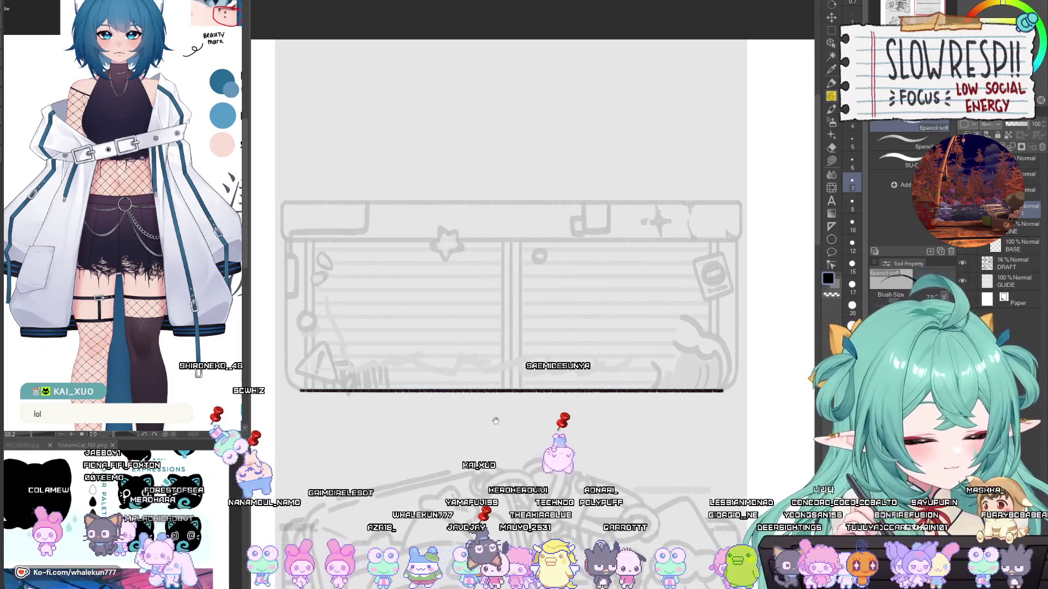
left_click_drag(496, 421, 654, 367)
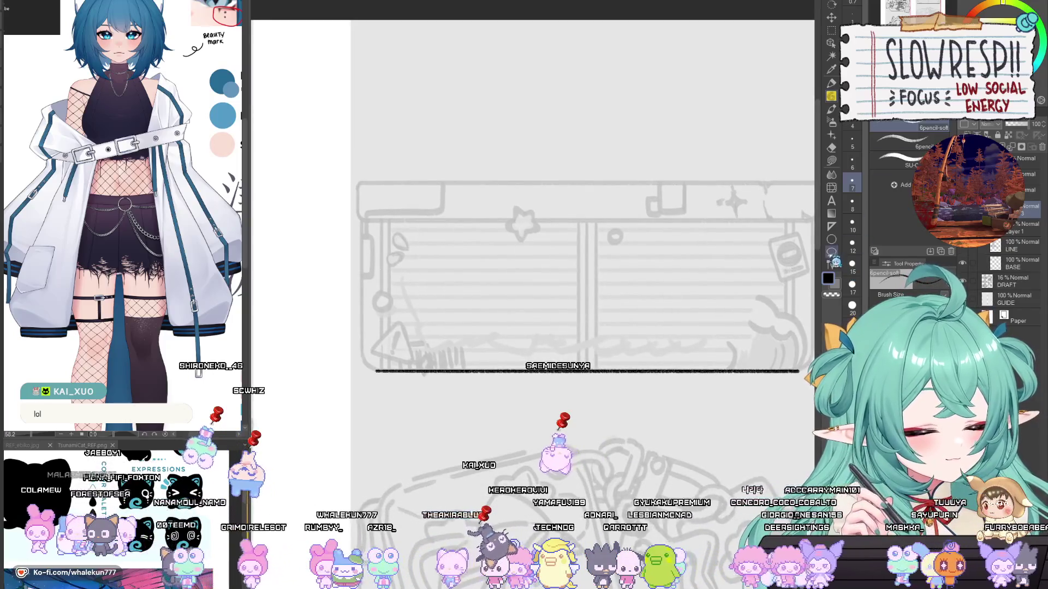
Step: Place a vertical ruler on the box's right edge and ink along it
left_click(832, 226)
scroll(689, 208, "up", 3)
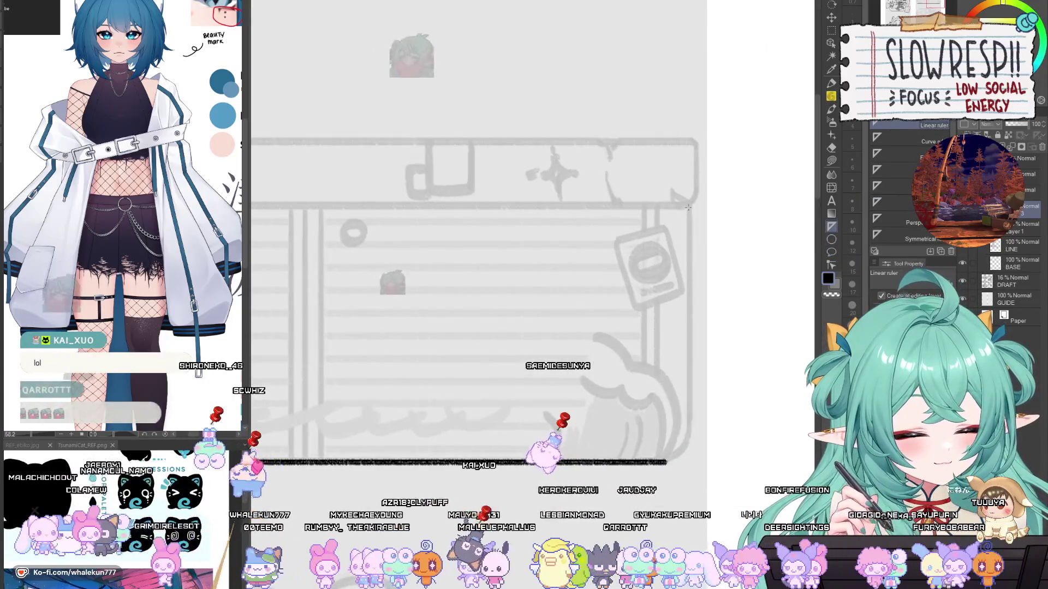
left_click_drag(689, 207, 692, 438)
key("p")
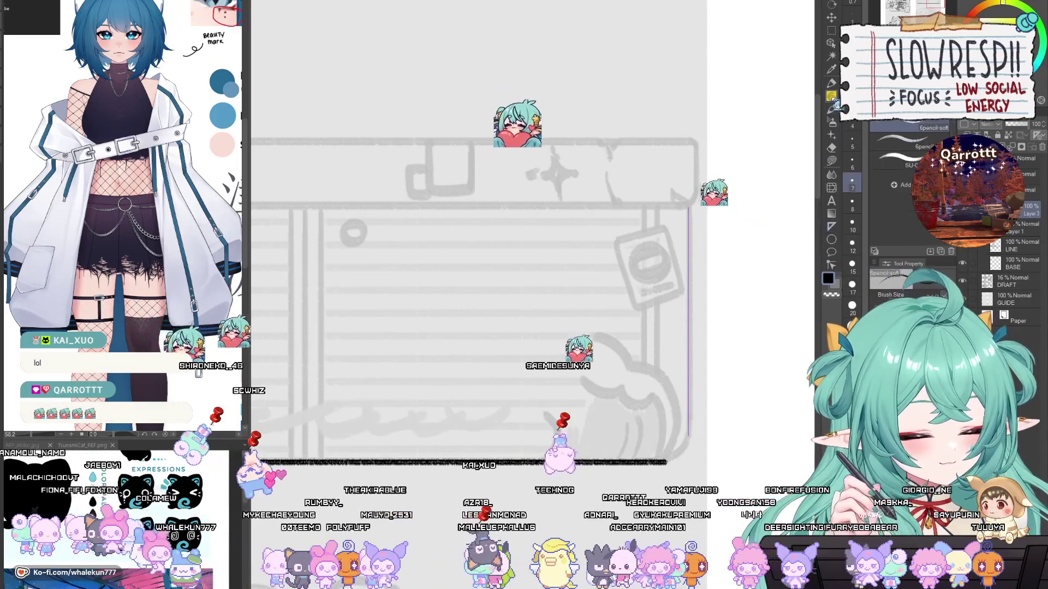
mouse_move(688, 437)
left_mouse_down()
mouse_move(688, 208)
mouse_move(699, 187)
left_mouse_up()
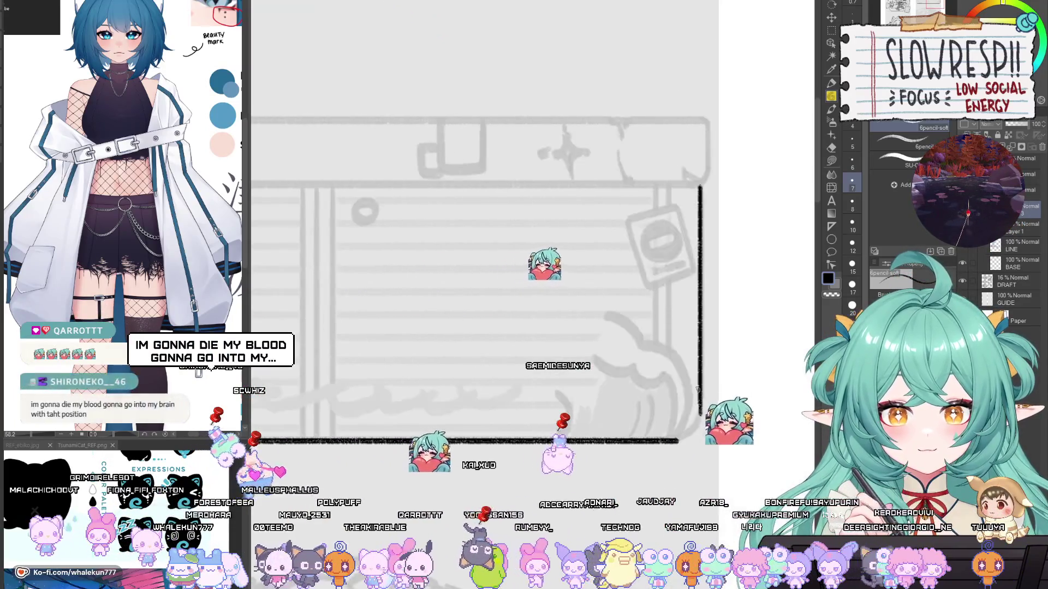
Step: Zoom in on the bottom-right corner and undo the corner stroke
left_click_drag(697, 388, 696, 410)
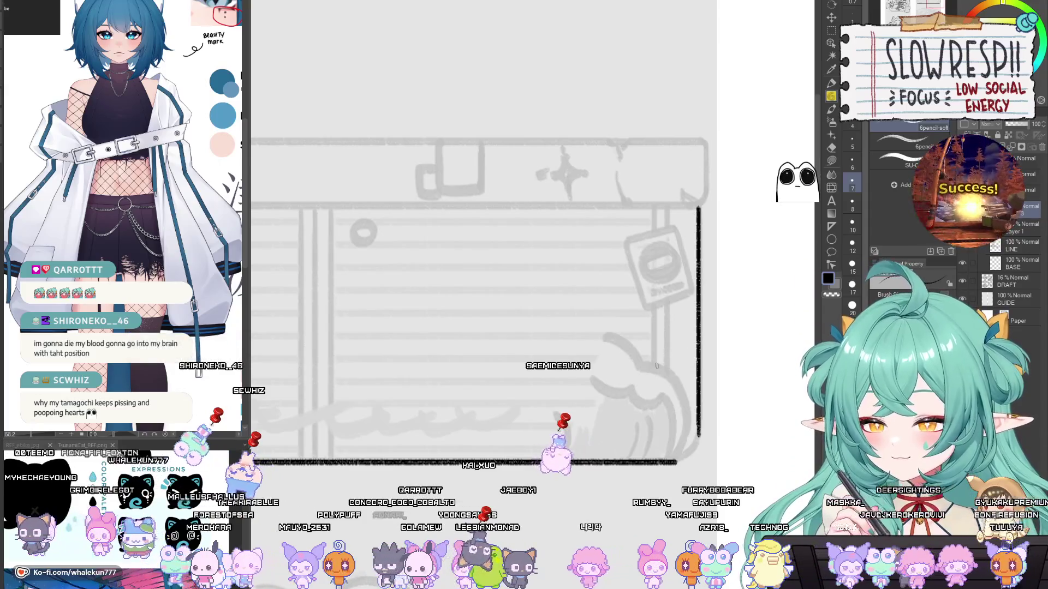
left_click_drag(652, 372, 670, 350)
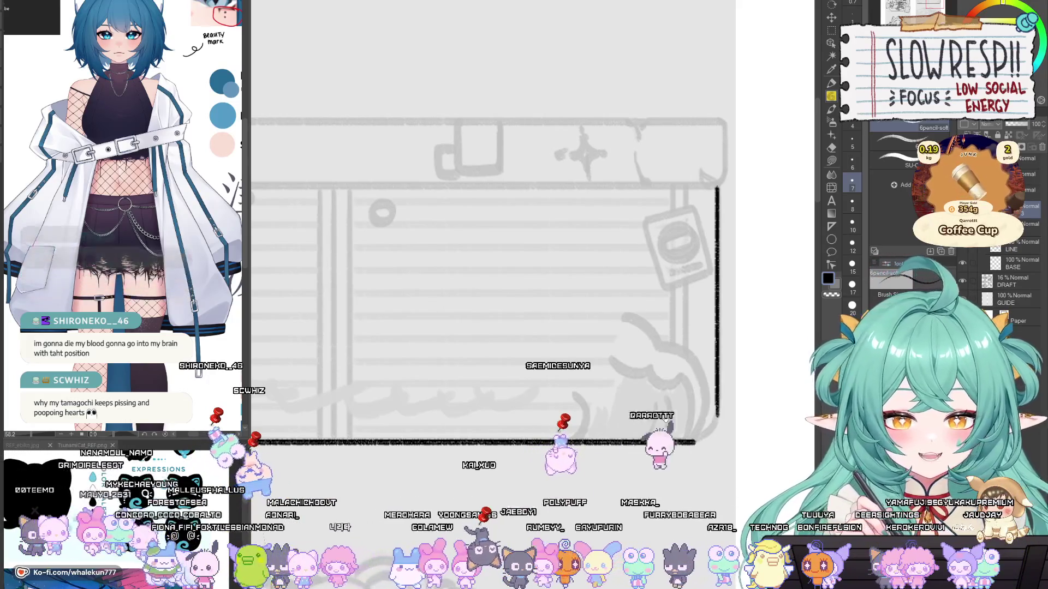
left_click_drag(666, 419, 683, 373)
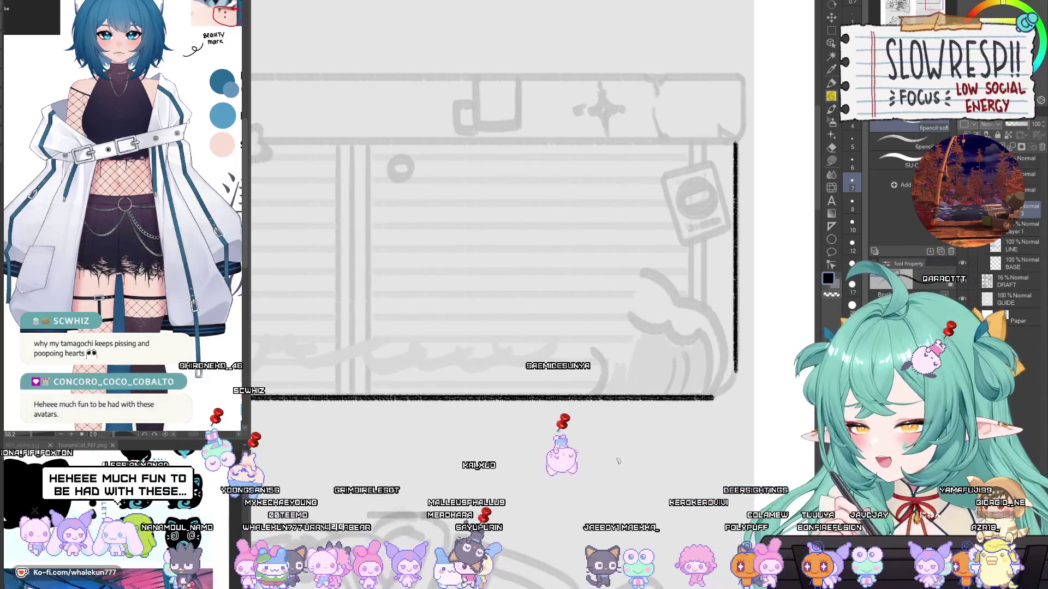
scroll(632, 409, "up", 2)
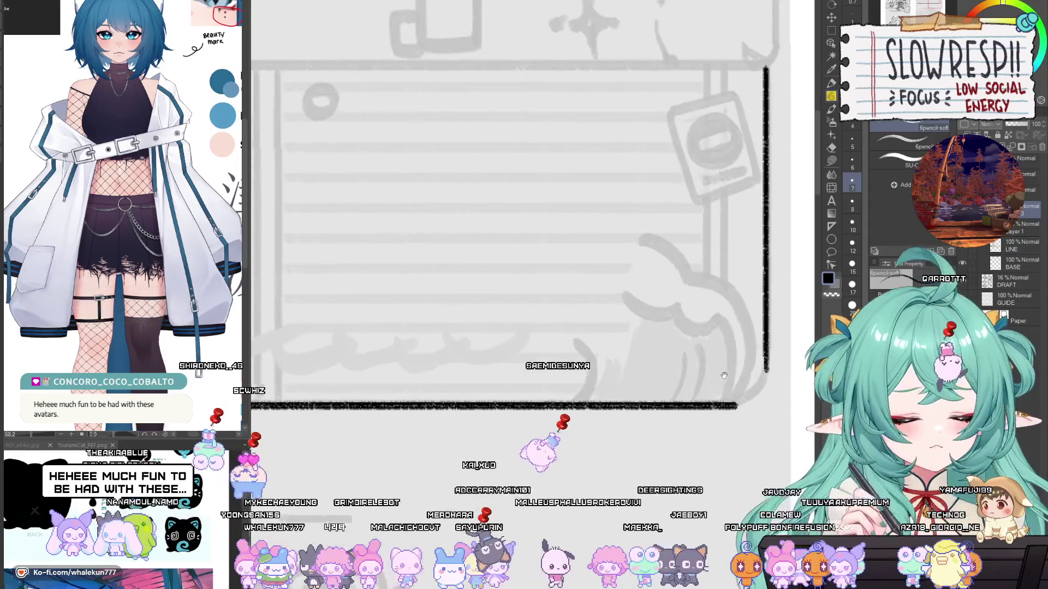
left_click_drag(632, 409, 703, 374)
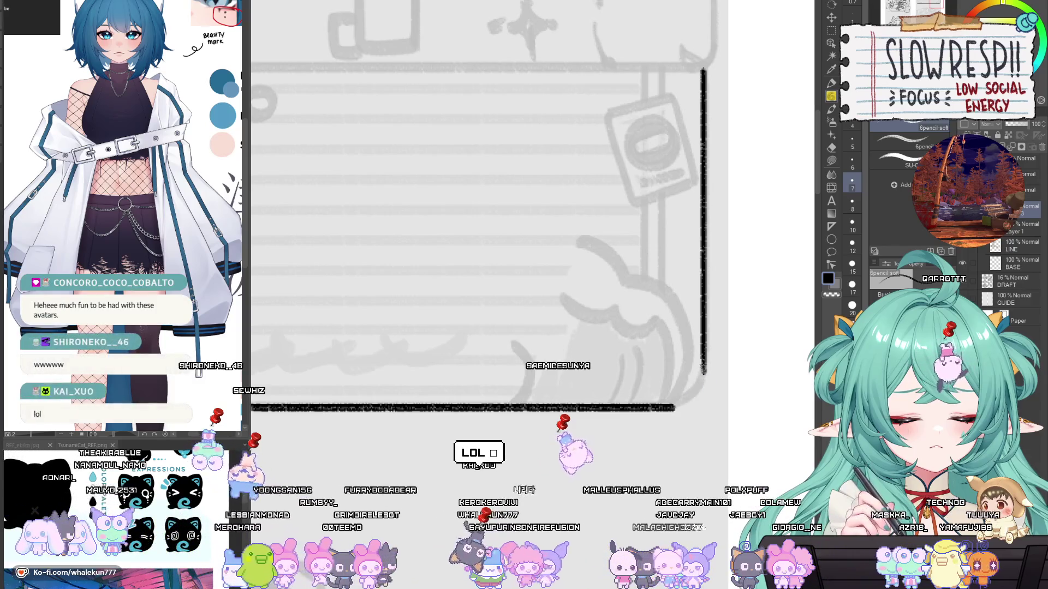
key("ctrl+z")
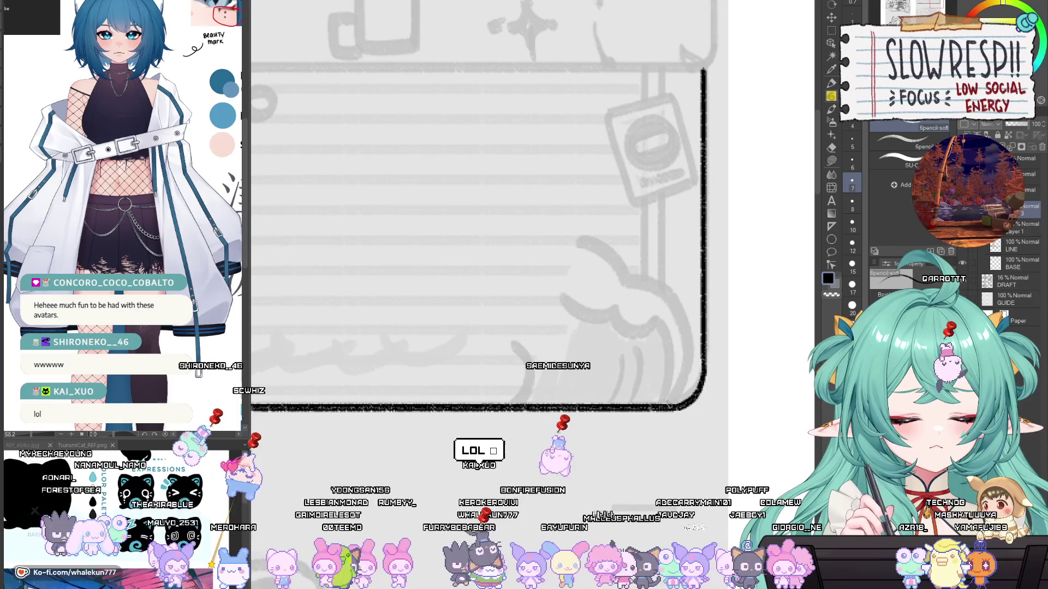
Step: Ink the curved top-right corner flowing into the box's right edge
left_click_drag(698, 401, 697, 418)
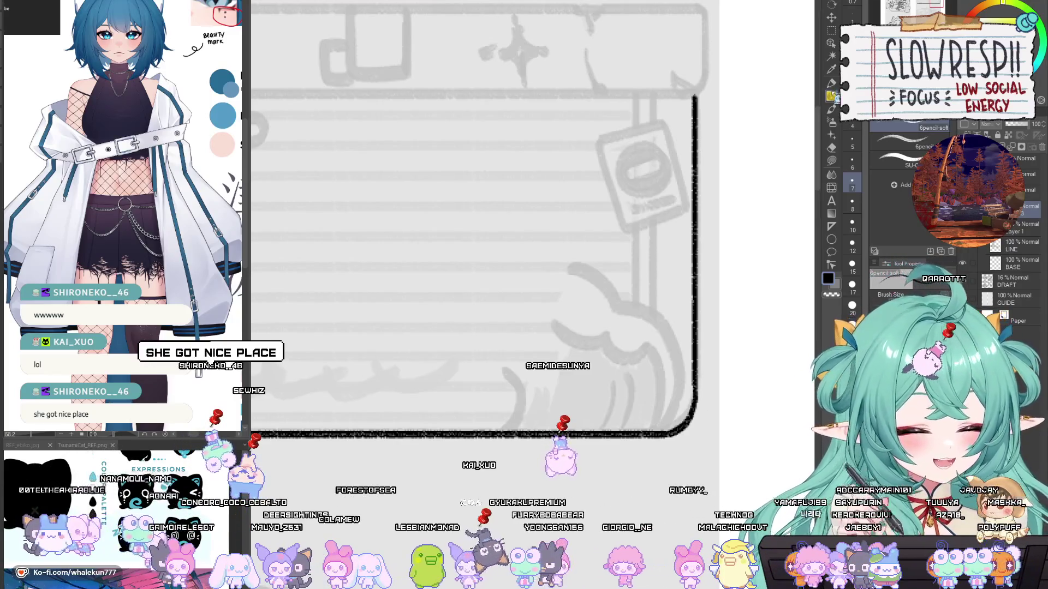
mouse_move(678, 373)
left_mouse_down()
mouse_move(696, 414)
mouse_move(677, 587)
left_mouse_up()
key("u")
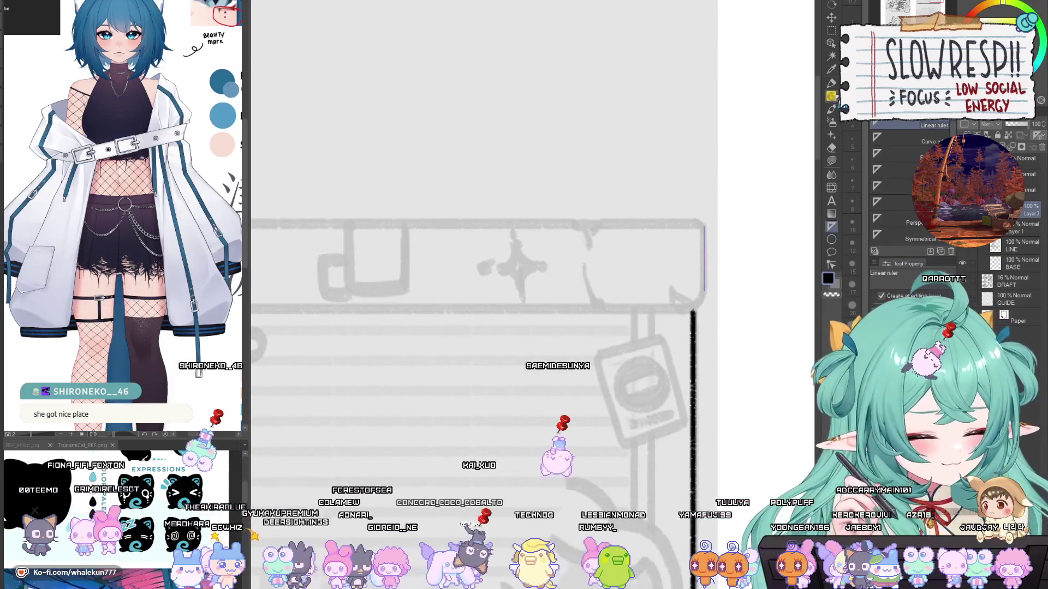
key("p")
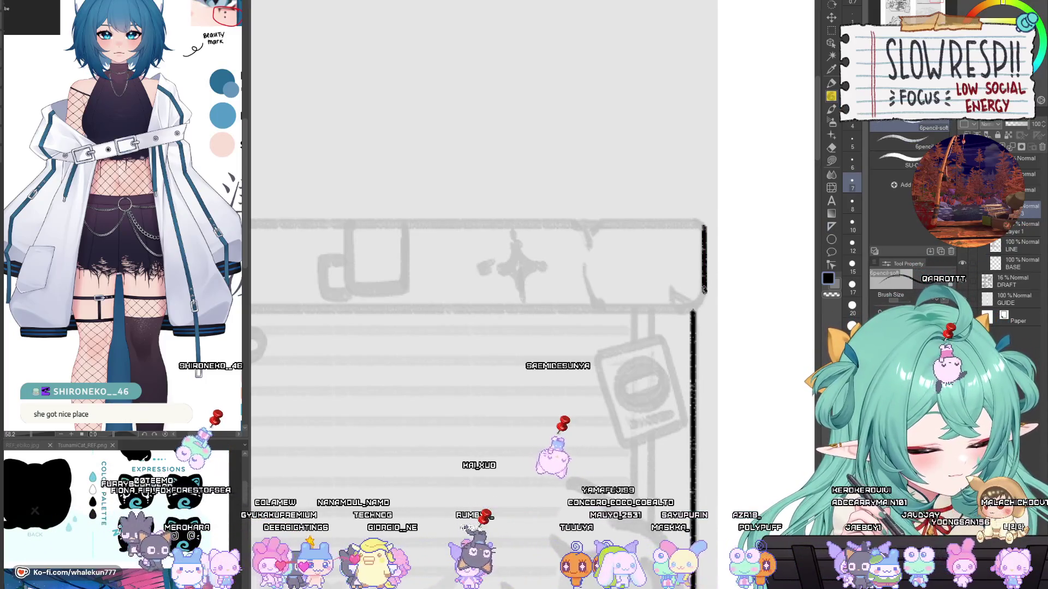
left_click_drag(704, 289, 693, 310)
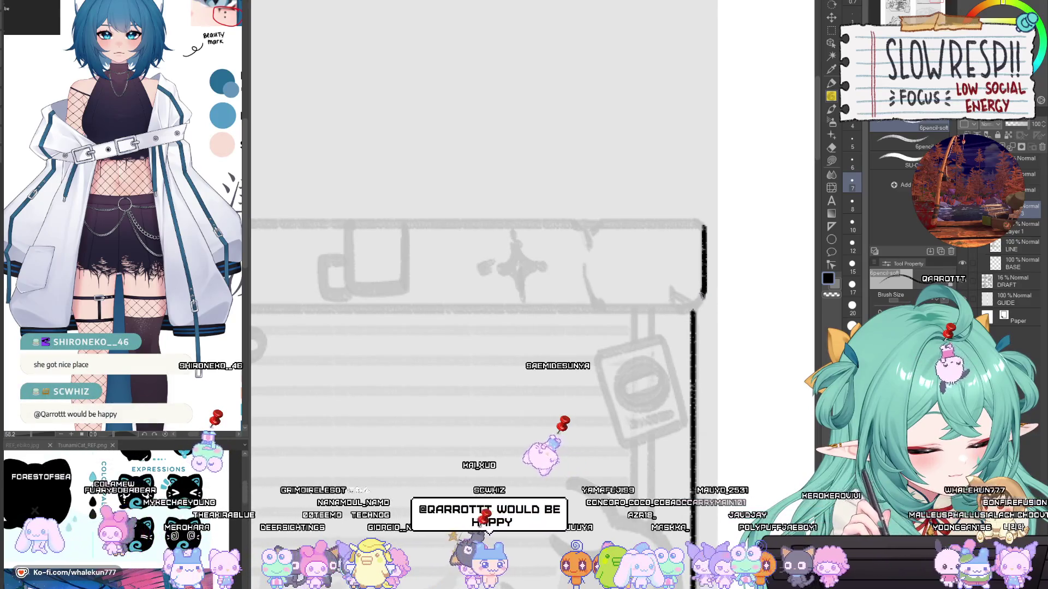
left_click_drag(704, 289, 684, 312)
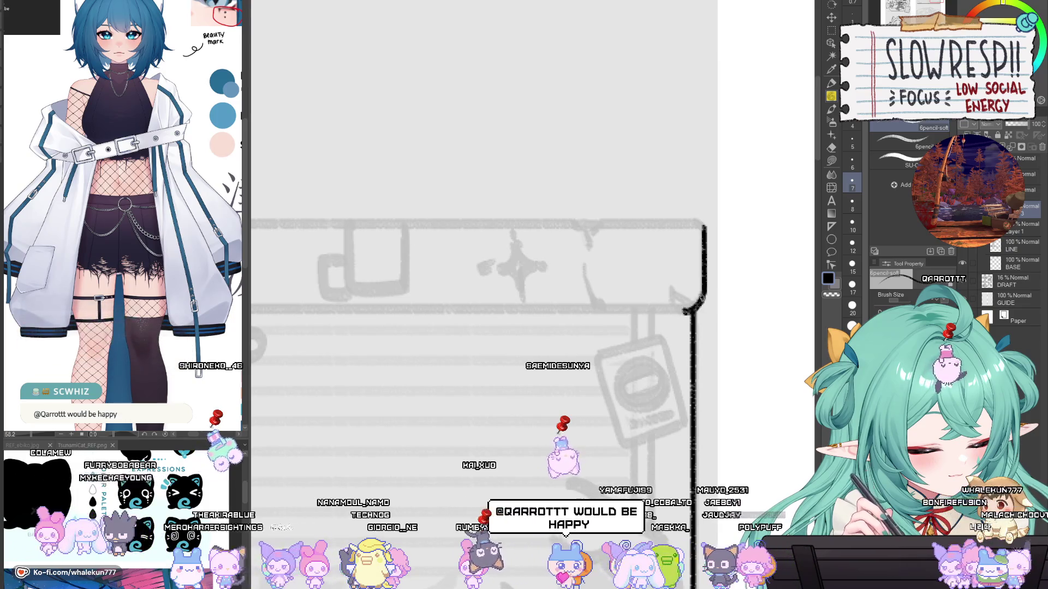
Step: Check the inked corner in a mirrored view and duplicate the right-edge layer
scroll(708, 318, "up", 2)
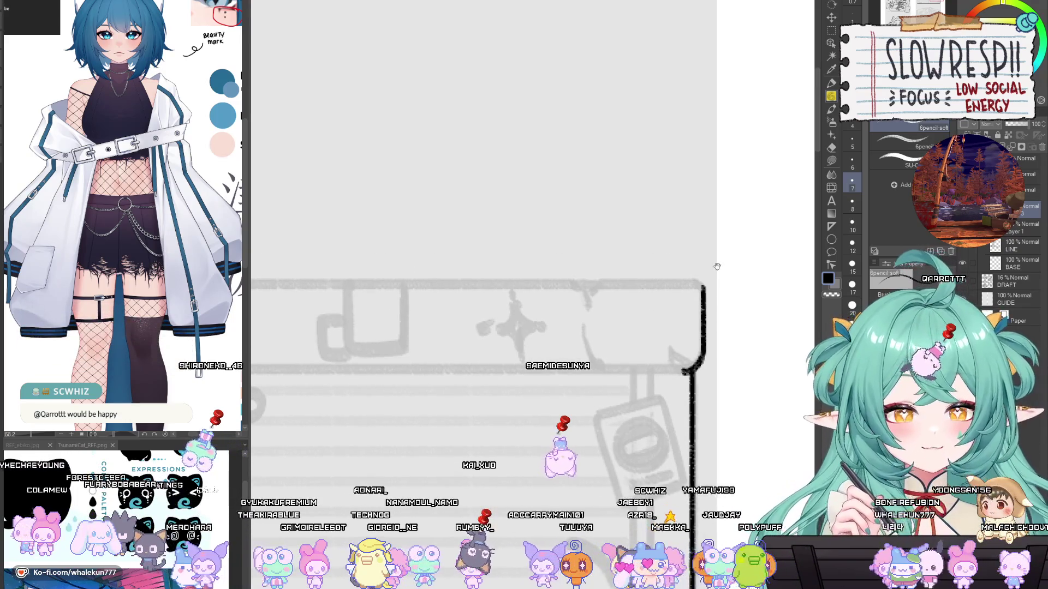
left_click_drag(717, 266, 686, 280)
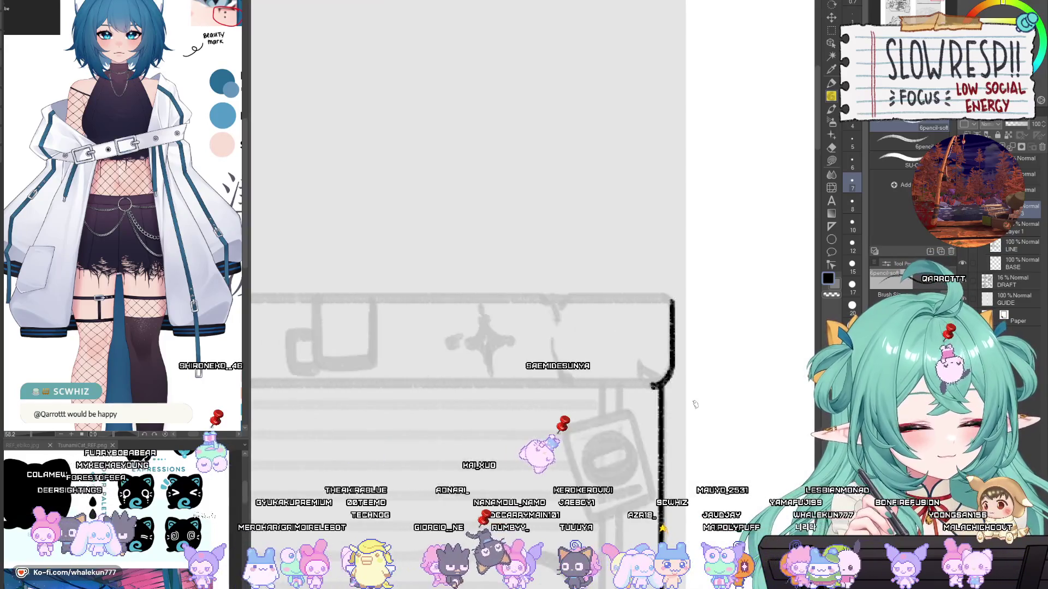
scroll(686, 428, "left", 5)
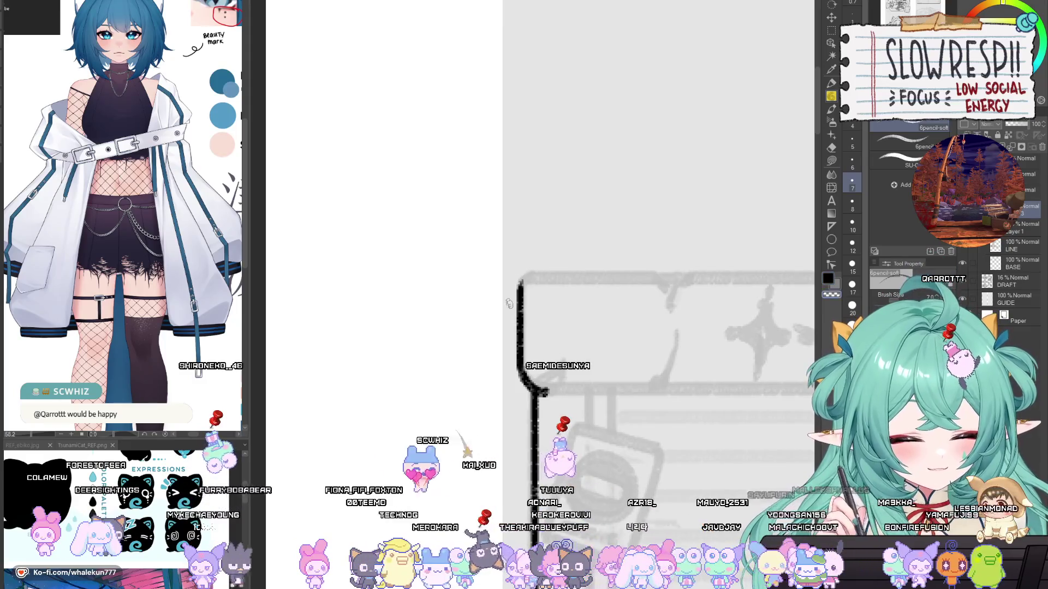
left_click_drag(545, 281, 559, 323)
key("h")
key("h")
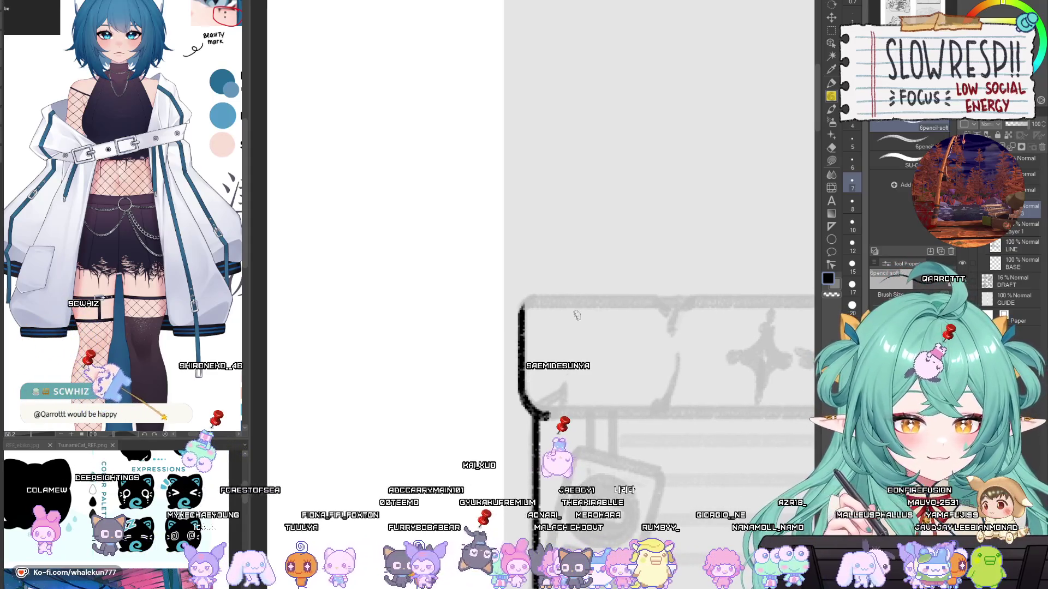
left_click_drag(574, 315, 584, 309)
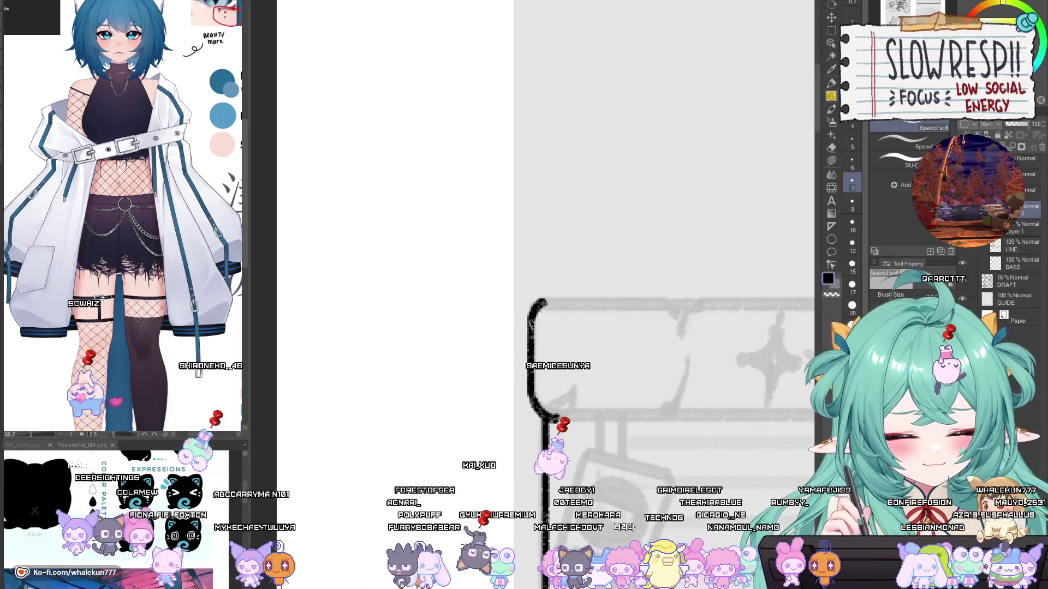
key("h")
scroll(568, 354, "down", 2)
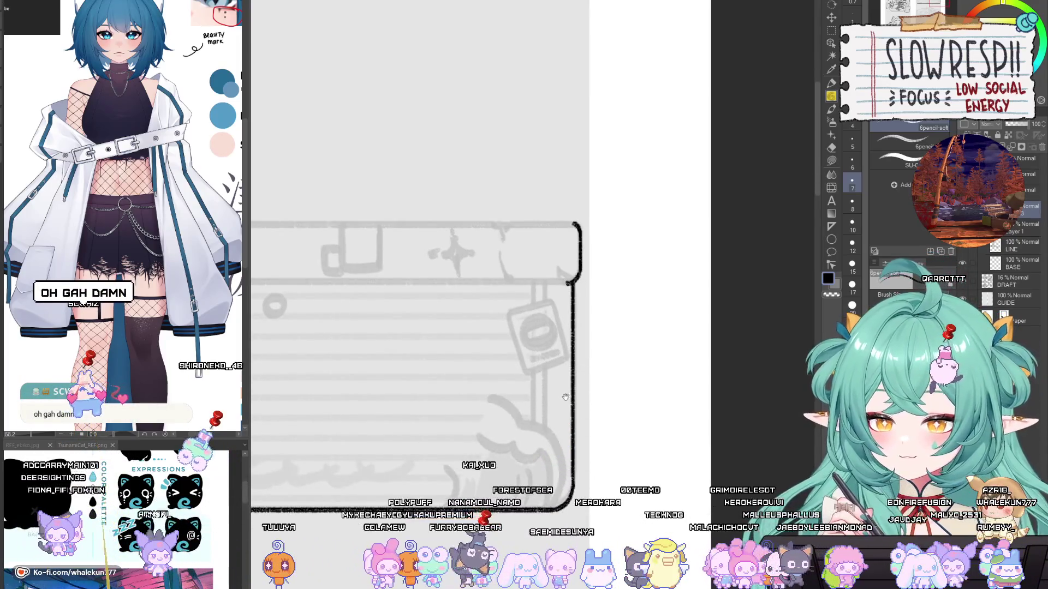
left_click_drag(575, 394, 619, 376)
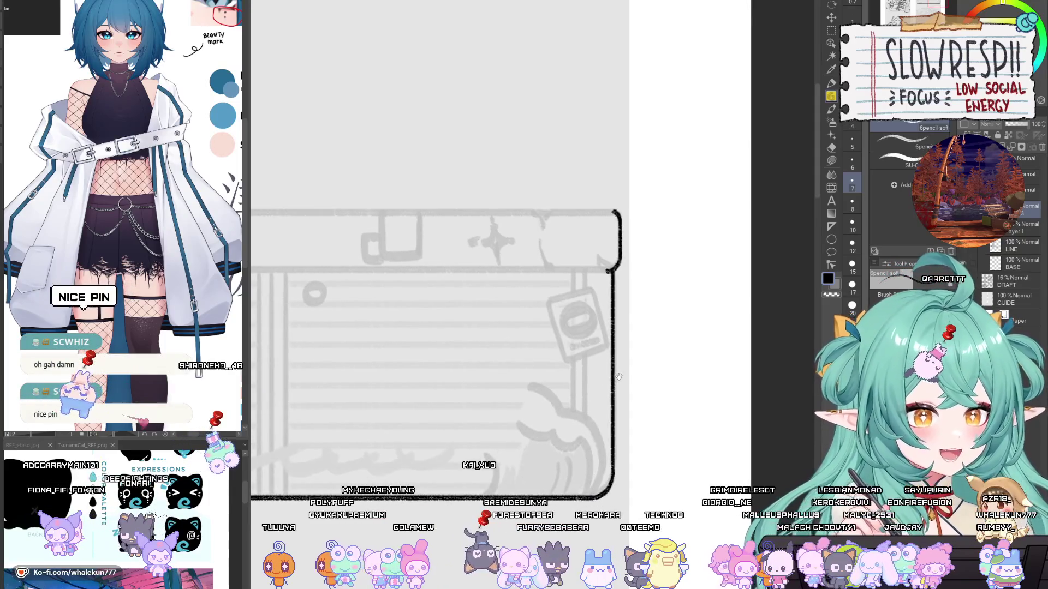
scroll(725, 377, "down", 2)
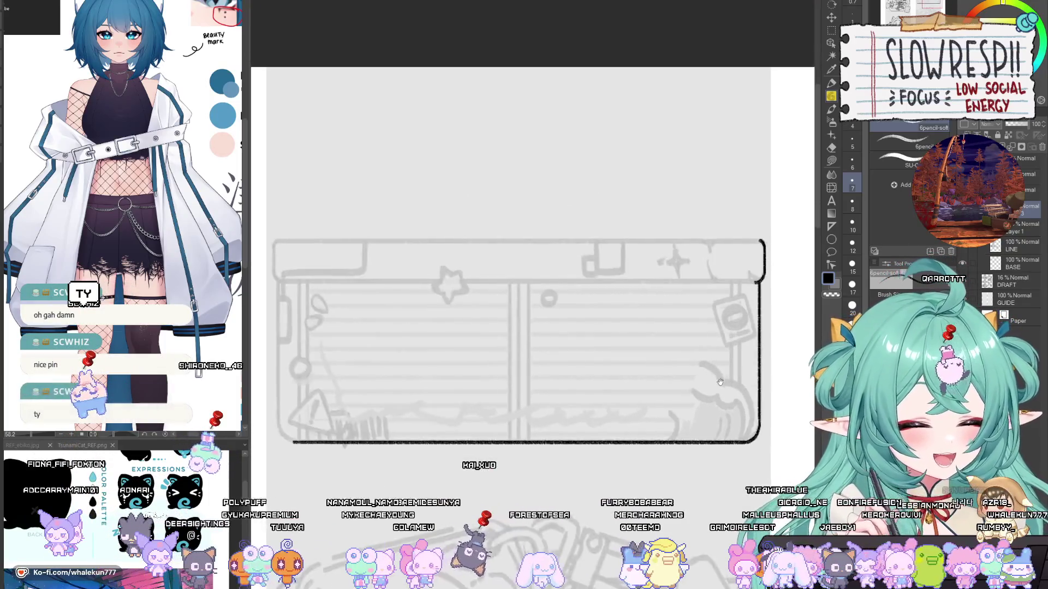
scroll(725, 377, "down", 2)
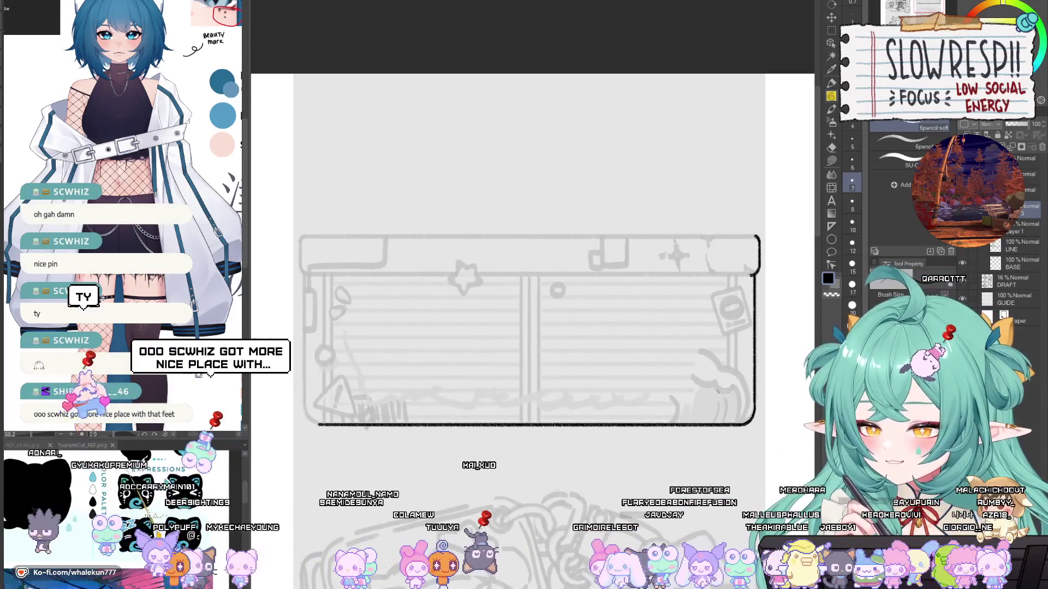
key("ctrl+j")
Step: Flip the copied right edge horizontally, move it to the box's left side, and merge it down
key("ctrl+t")
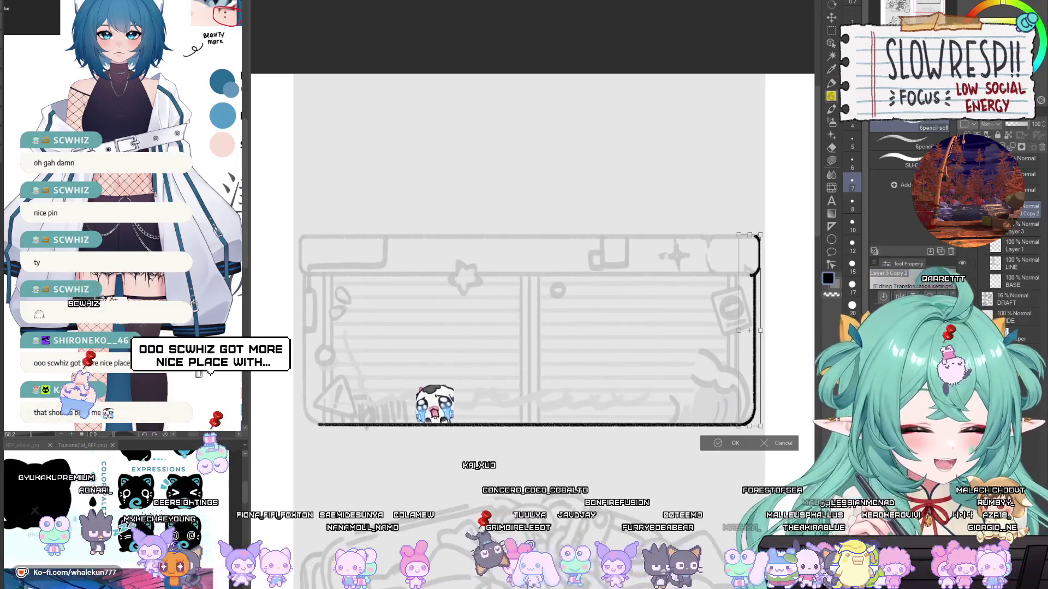
key("h")
left_click(731, 443)
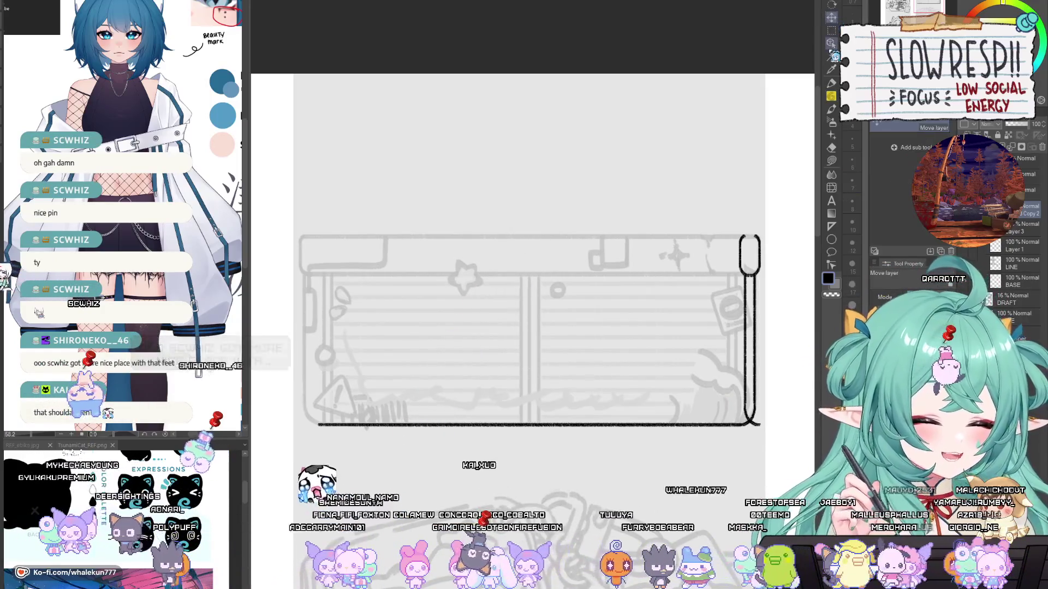
mouse_move(734, 459)
left_mouse_down()
mouse_move(284, 465)
mouse_move(291, 460)
left_mouse_up()
key("ctrl+e")
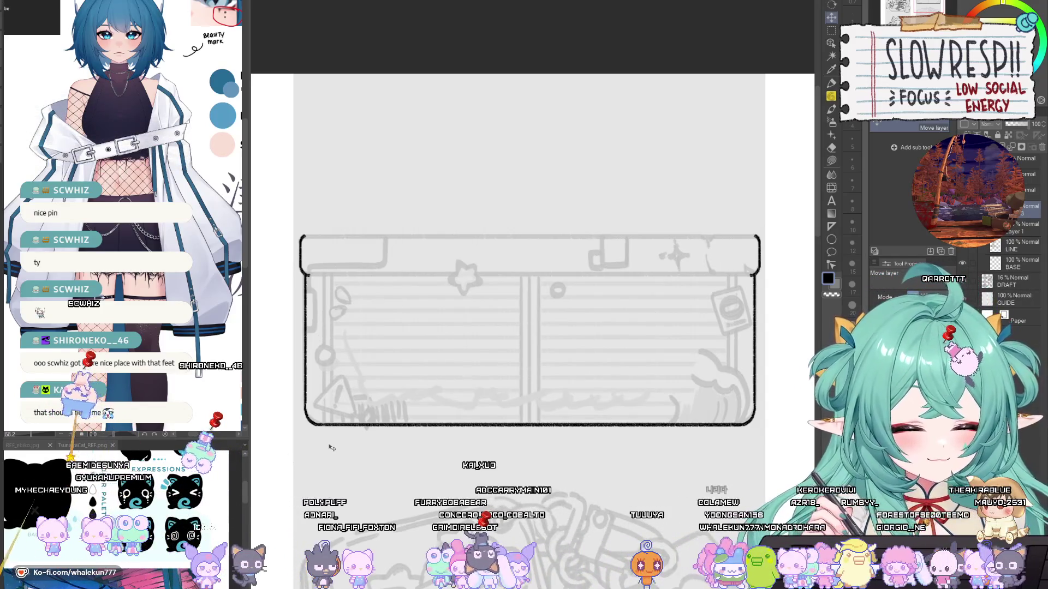
key("u")
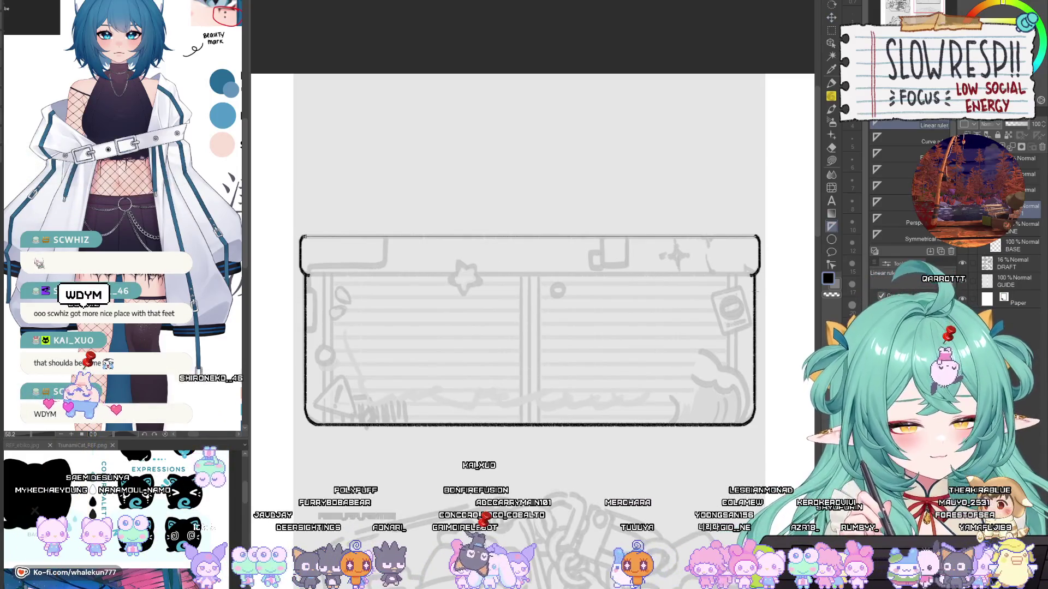
Step: Lay a Linear ruler along the text box's top edge
left_click_drag(304, 236, 756, 237)
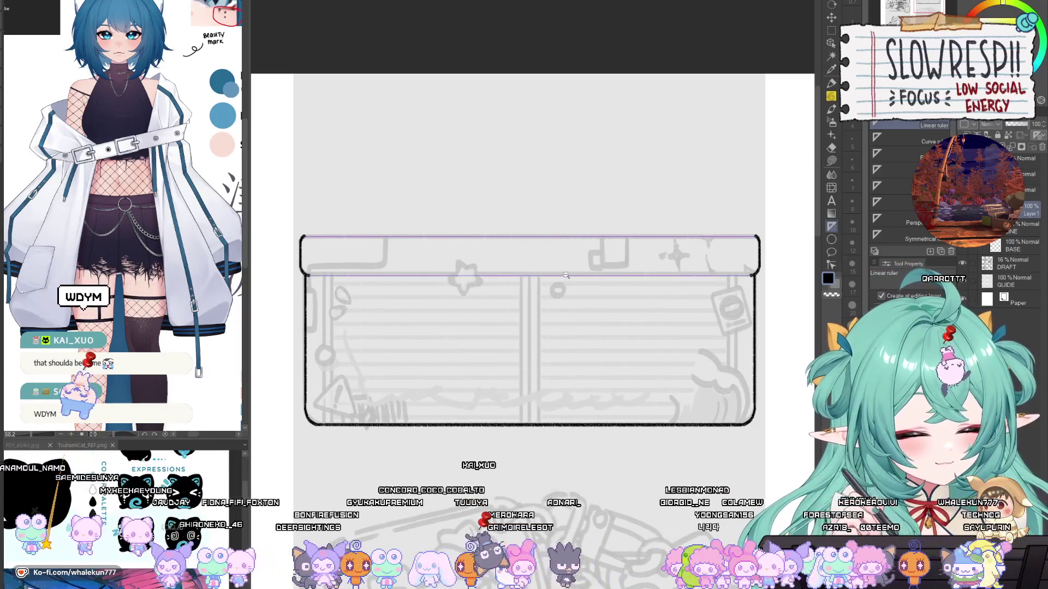
scroll(566, 276, "up", 3)
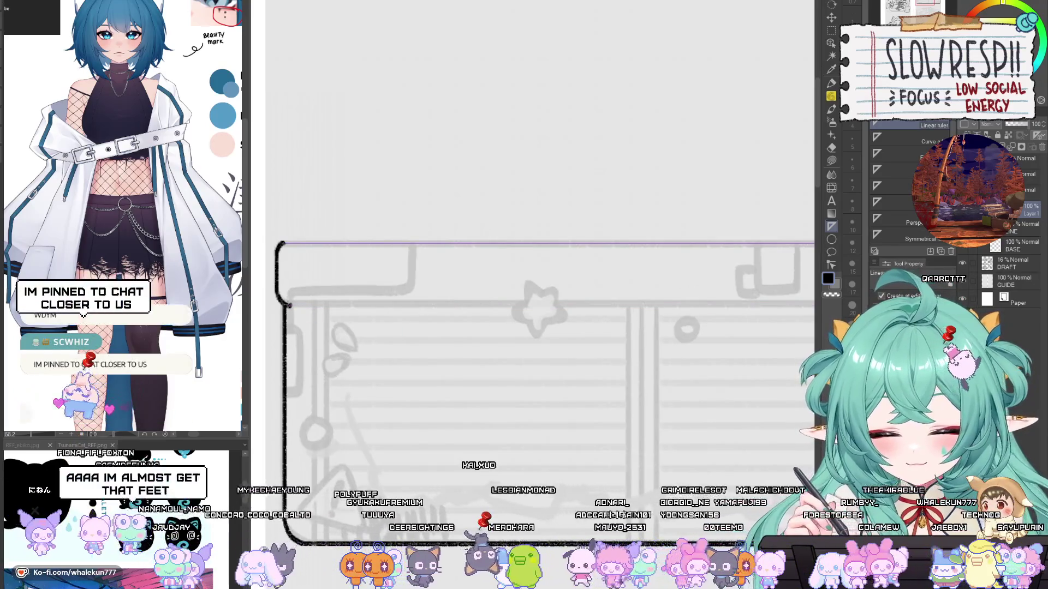
left_click_drag(1015, 331, 705, 331)
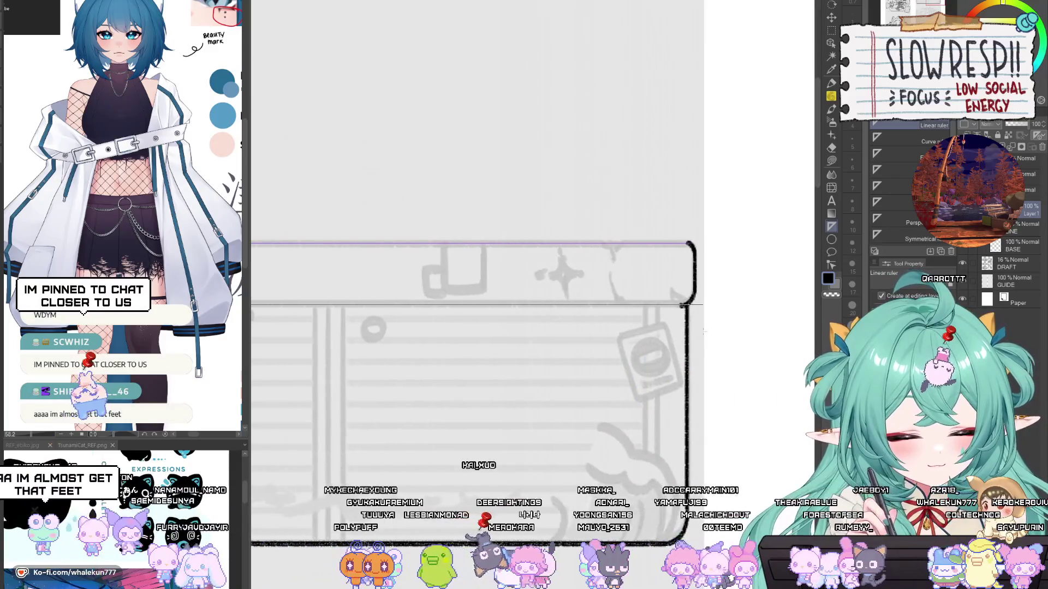
scroll(704, 332, "down", 2)
left_click_drag(302, 251, 411, 231)
Step: Ink straight lines beneath the header strip and along the box's top edge
key("p")
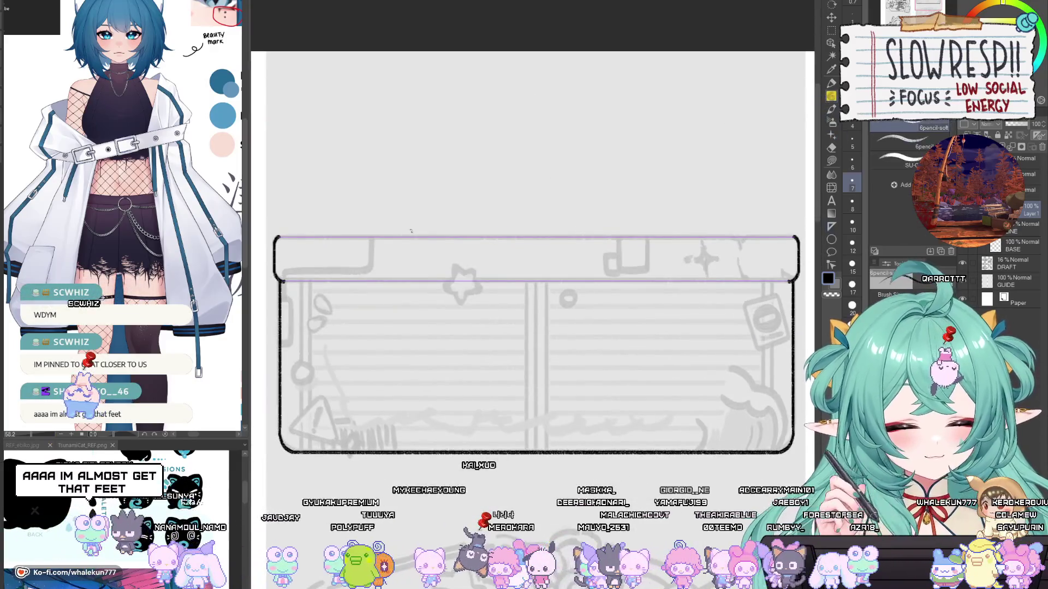
left_click_drag(283, 281, 791, 282)
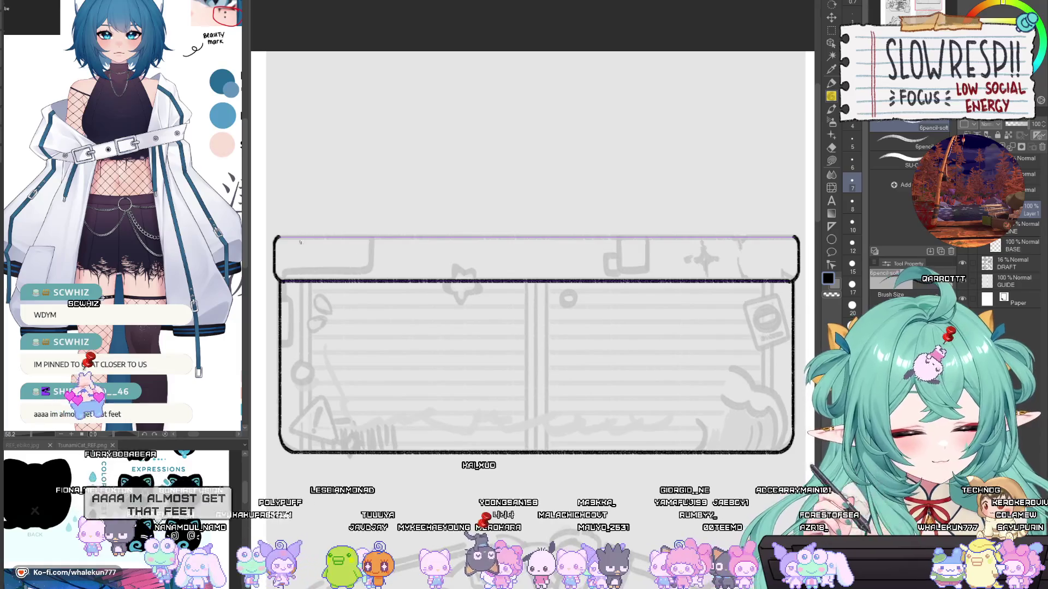
left_click_drag(311, 238, 780, 260)
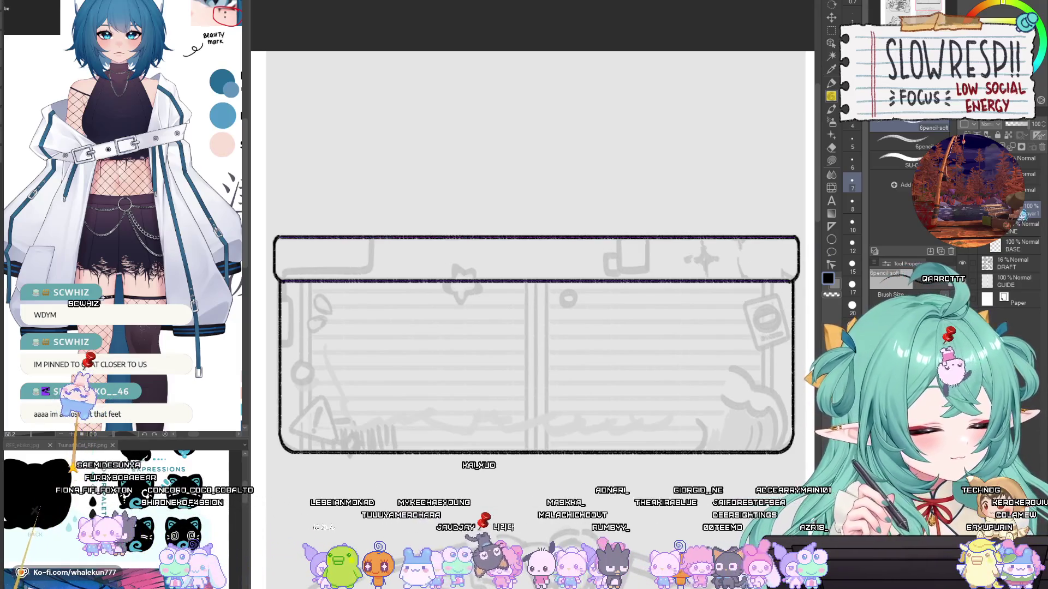
Step: Pan, mirror and zoom out to inspect the finished header outline
scroll(786, 251, "up", 3)
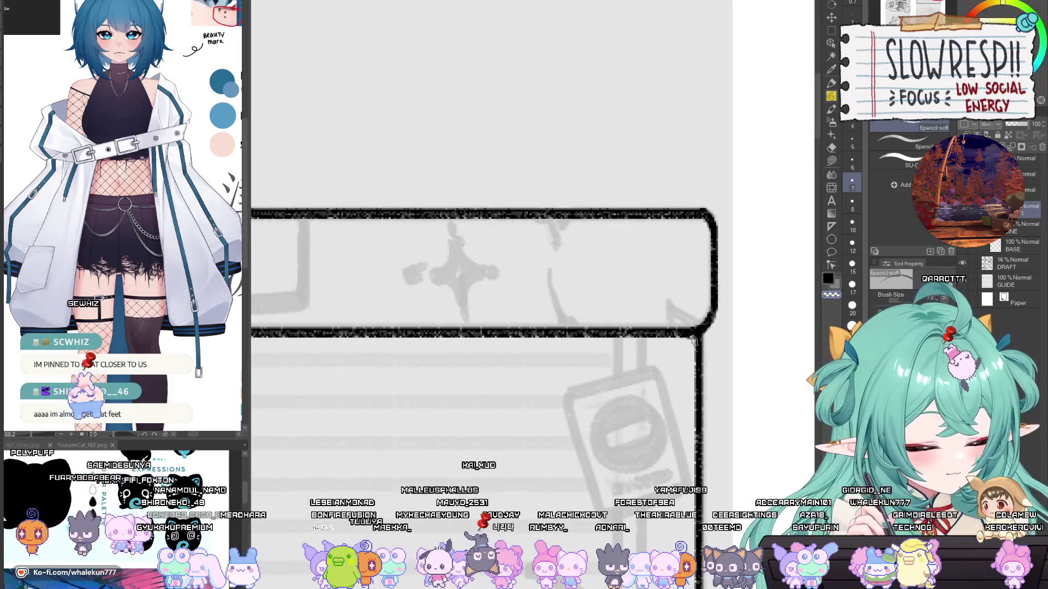
left_click_drag(694, 341, 675, 397)
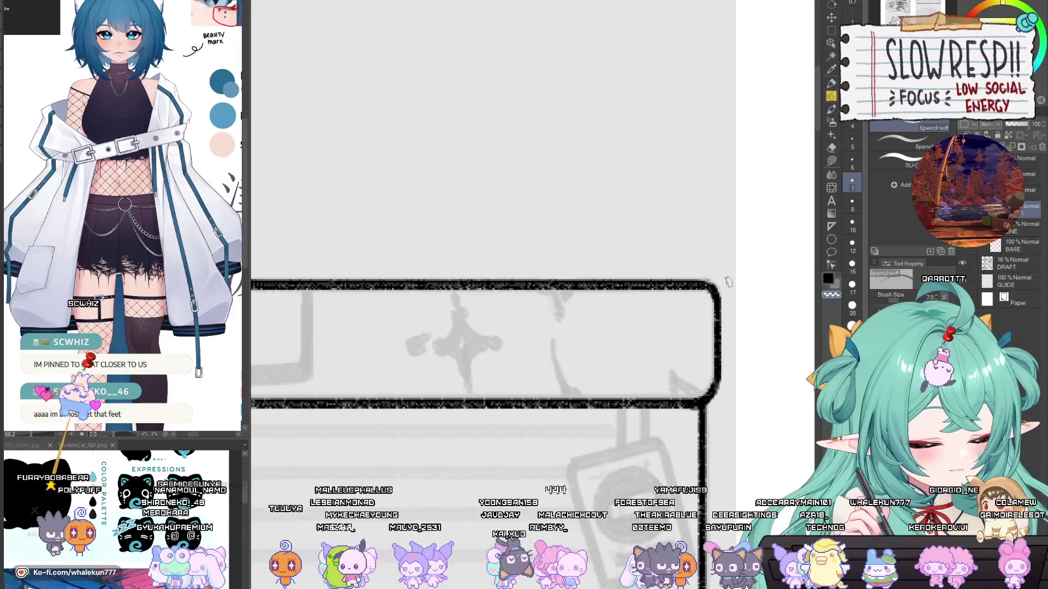
key("h")
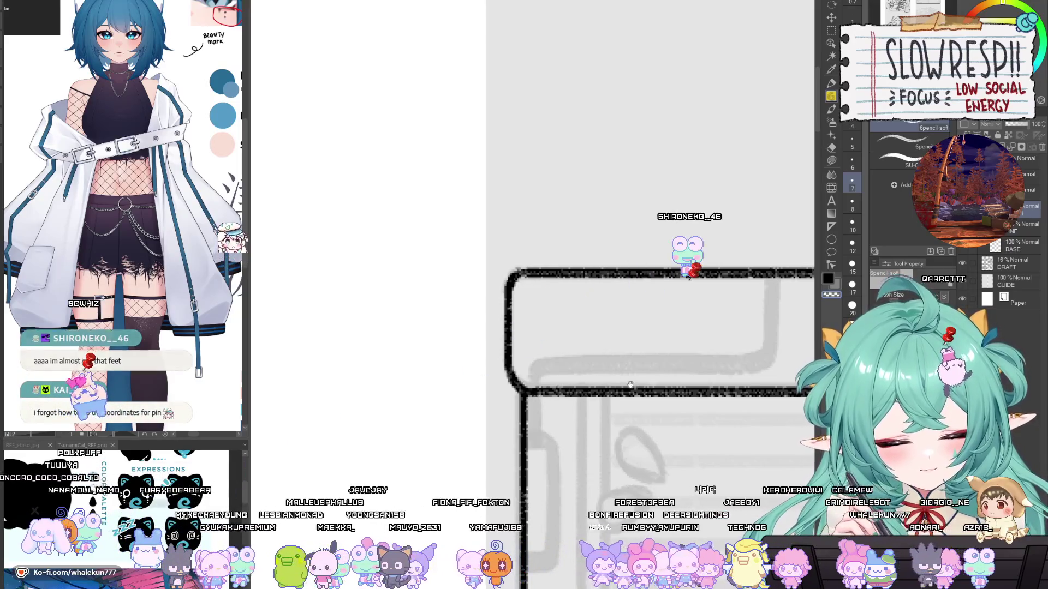
left_click_drag(731, 404, 627, 356)
left_click(673, 383, "alt")
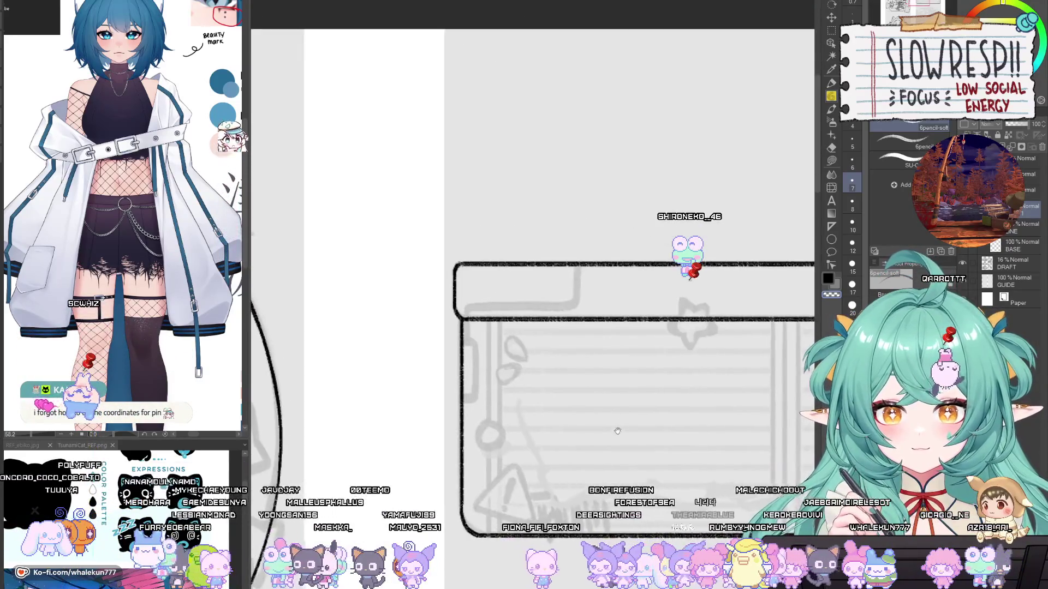
left_click_drag(589, 447, 578, 463)
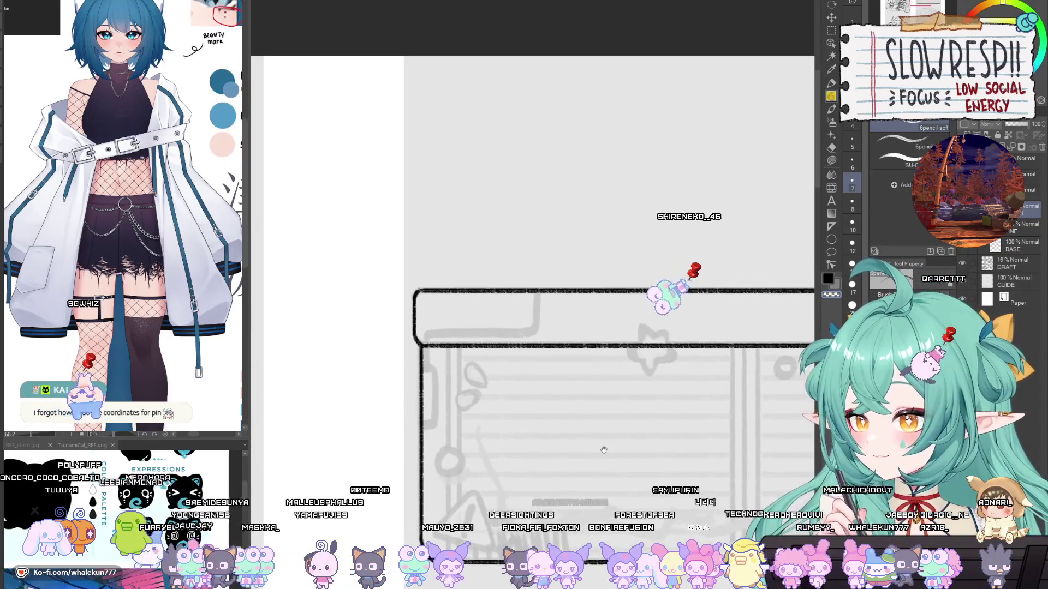
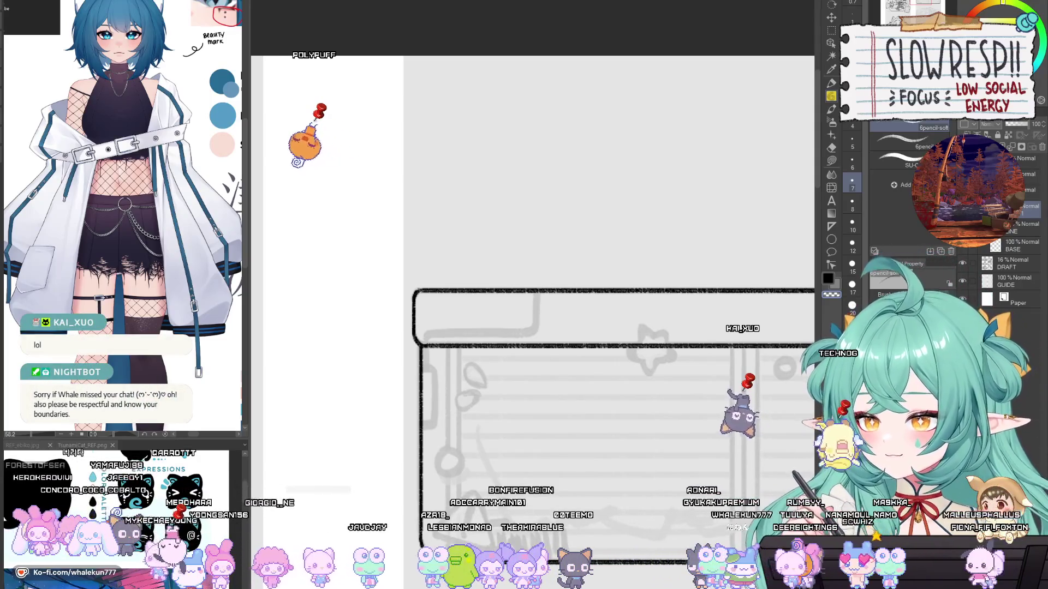
Step: Pan and zoom to the banner's top strip and the lined panel with the star
mouse_move(702, 292)
left_mouse_down()
mouse_move(681, 285)
mouse_move(612, 169)
mouse_move(589, 181)
mouse_move(613, 248)
left_mouse_up()
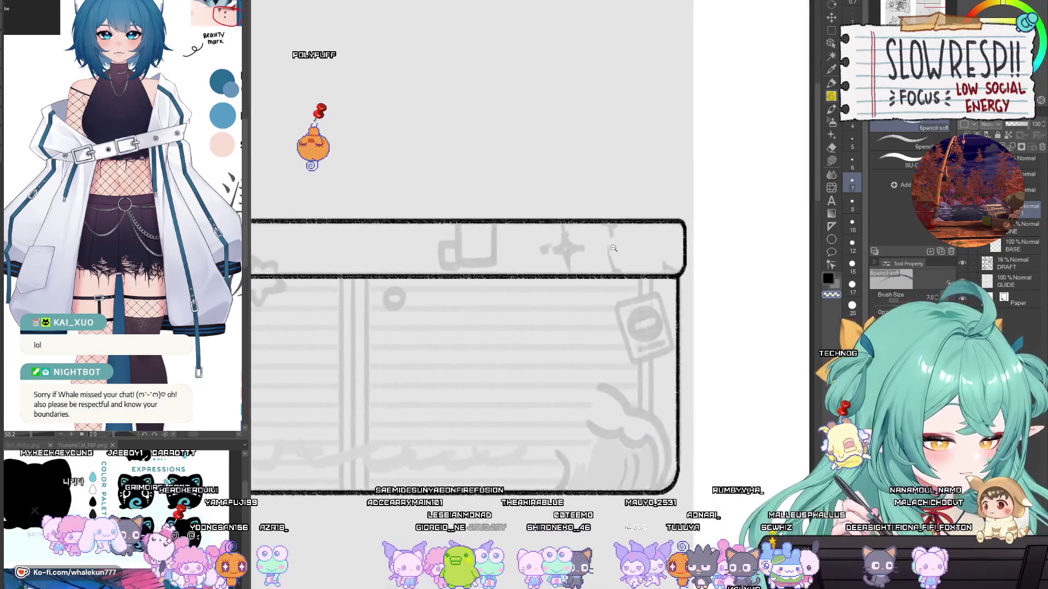
scroll(614, 248, "up", 2)
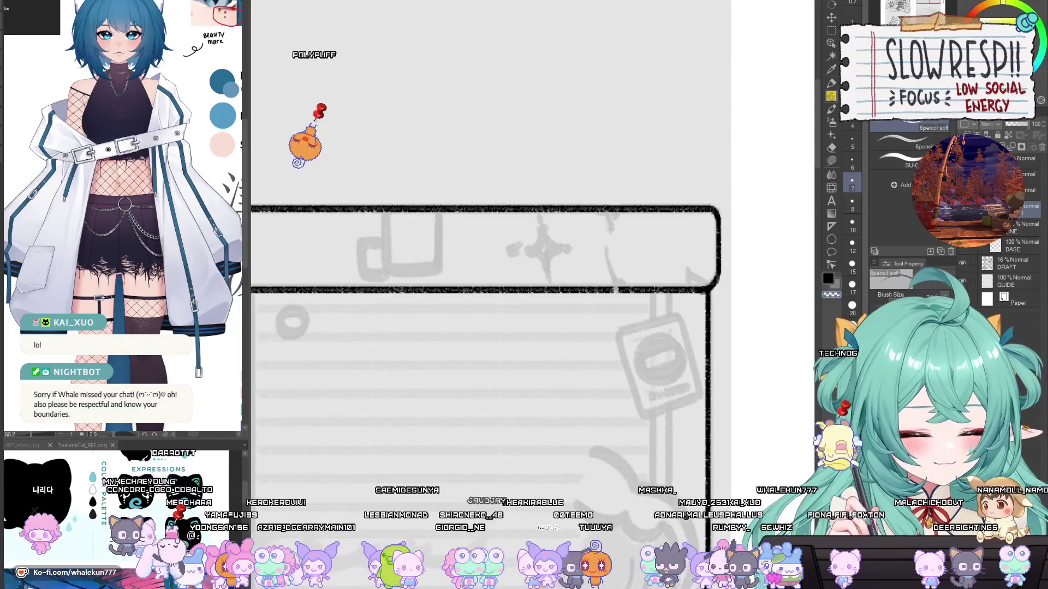
left_click_drag(619, 274, 620, 303)
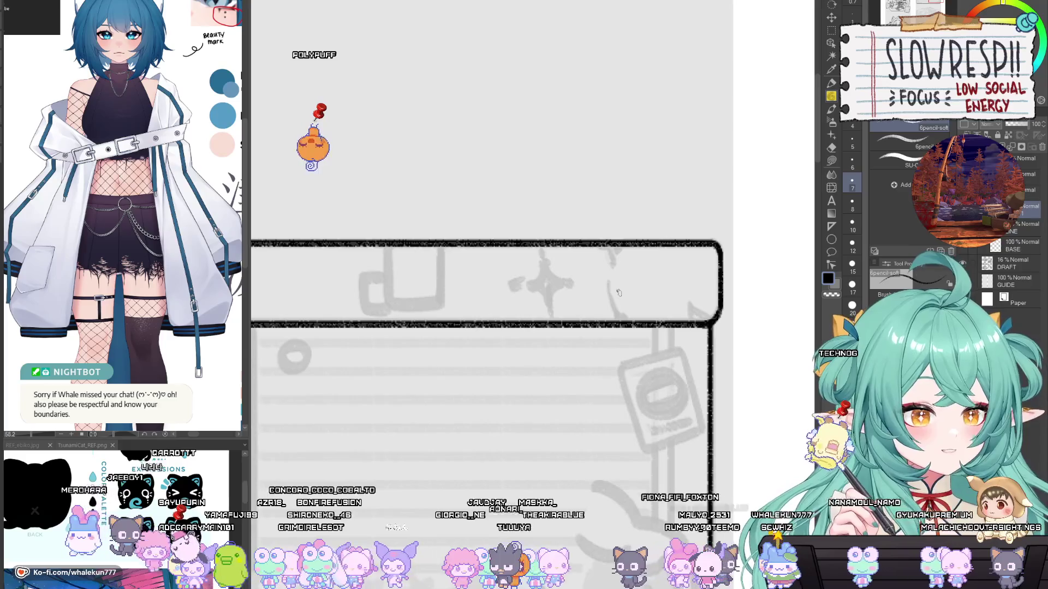
left_click_drag(619, 293, 597, 211)
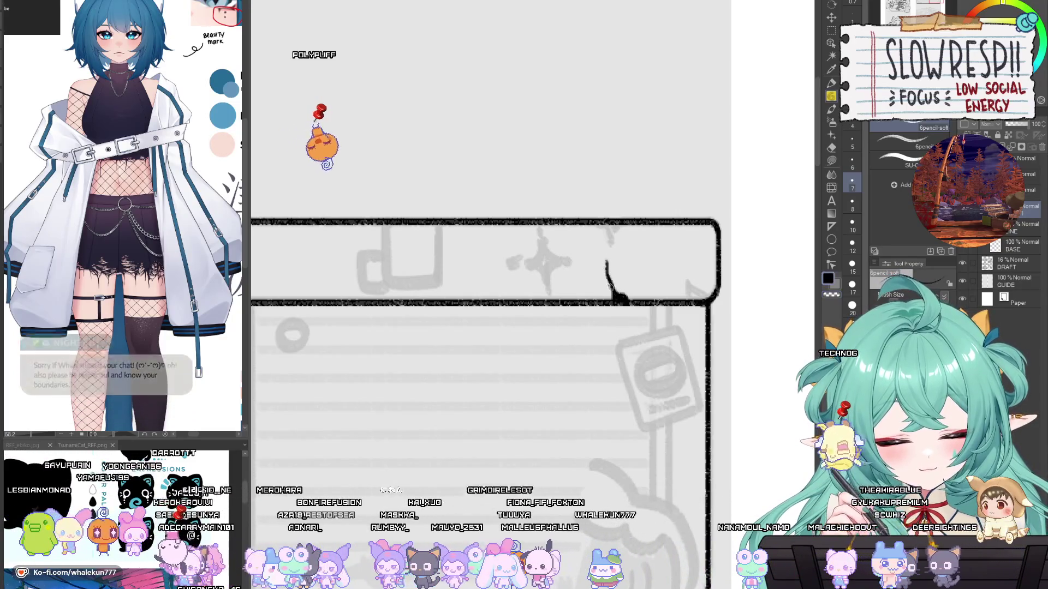
mouse_move(619, 245)
left_mouse_down()
mouse_move(624, 260)
mouse_move(610, 87)
left_mouse_up()
left_click_drag(578, 352, 642, 324)
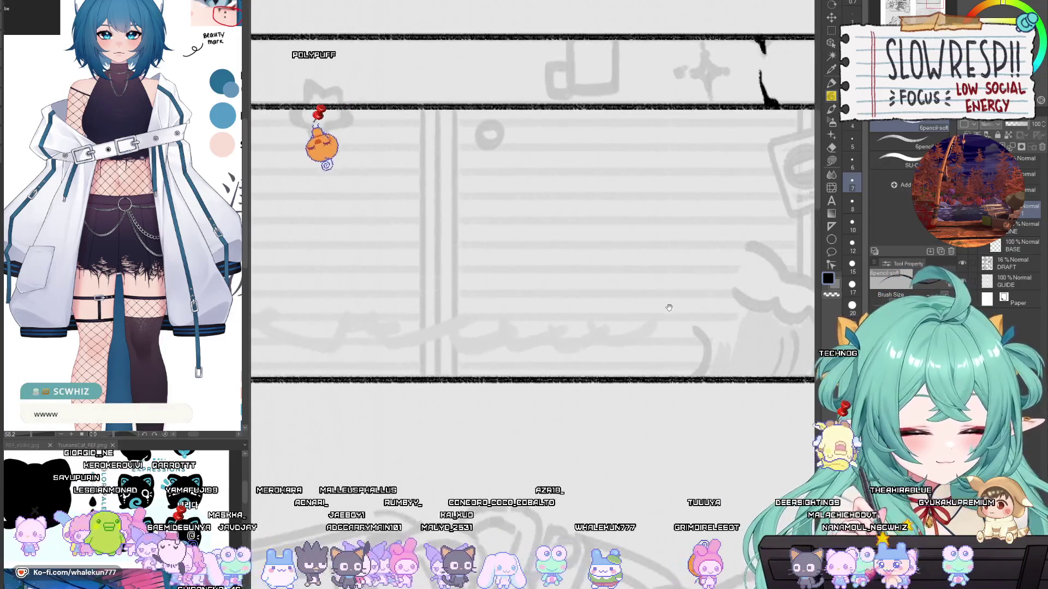
mouse_move(501, 395)
left_mouse_down()
mouse_move(613, 366)
mouse_move(606, 382)
left_mouse_up()
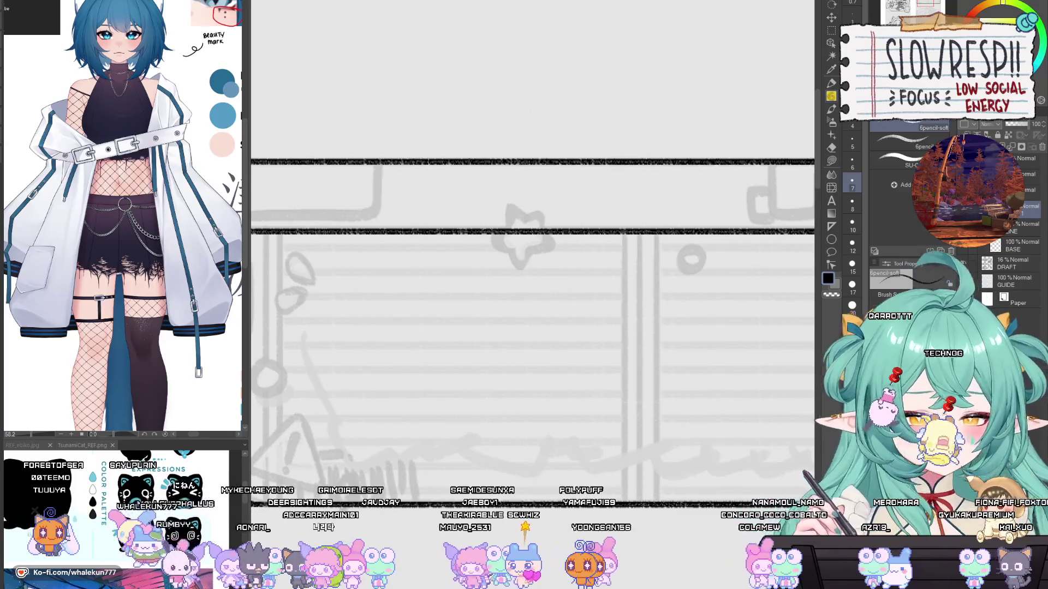
Step: Place three vertical linear ruler guides down the middle of the banner
scroll(685, 240, "down", 3)
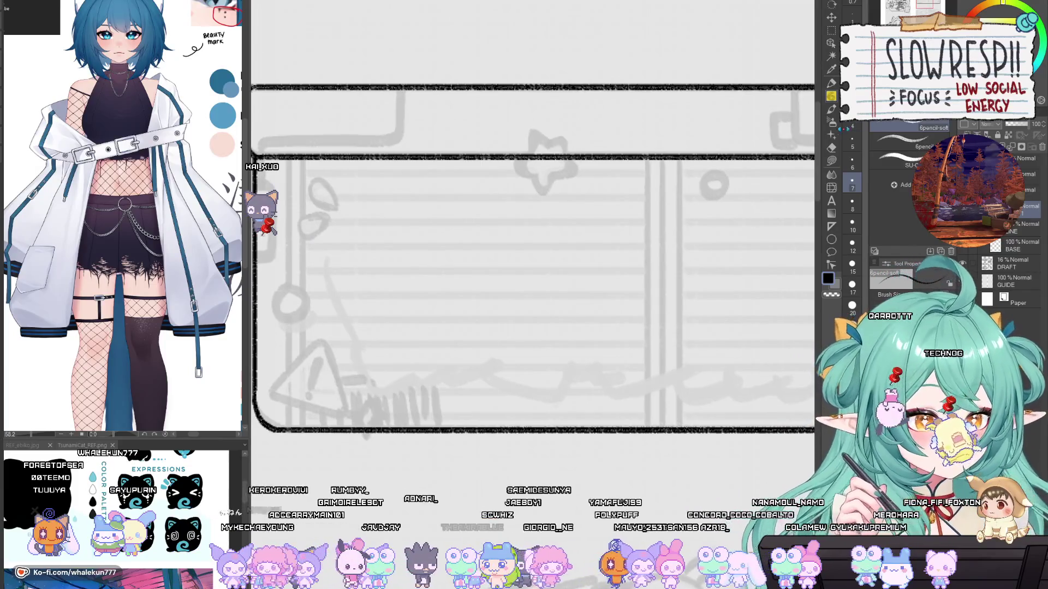
key("u")
left_click_drag(663, 159, 673, 373)
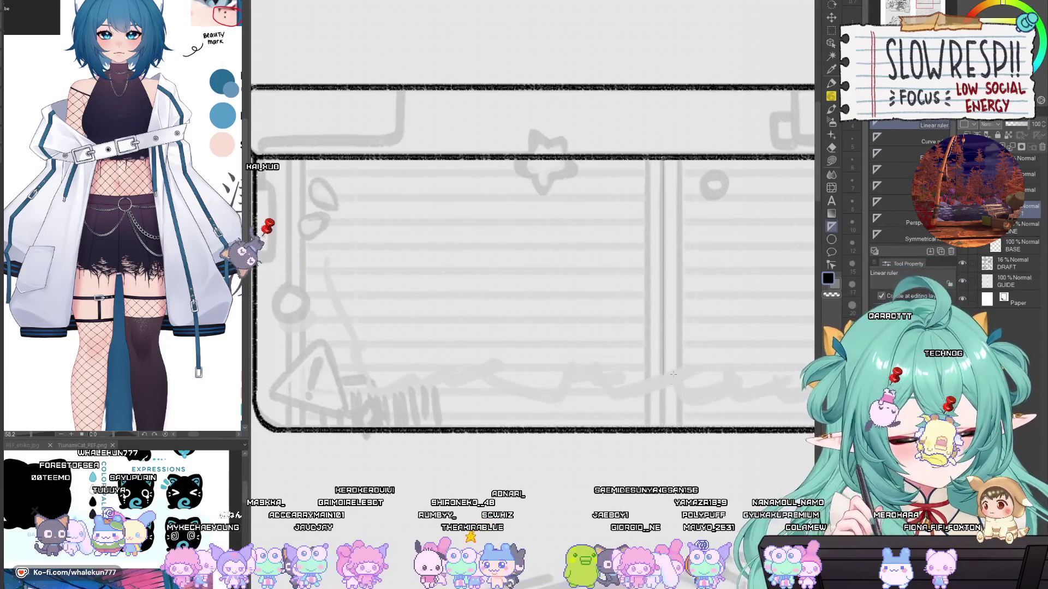
left_click_drag(663, 426, 664, 427)
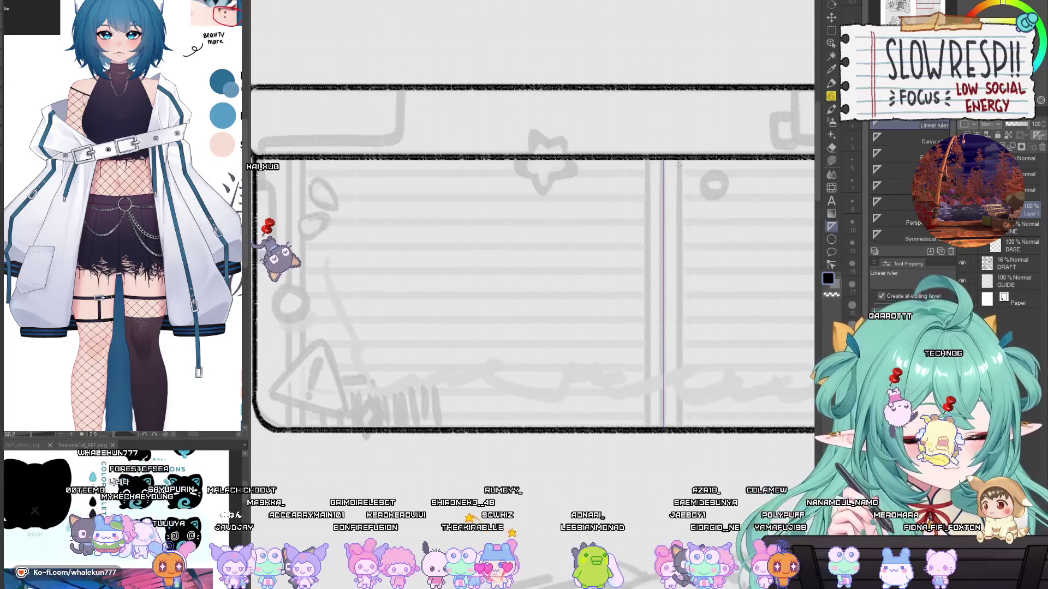
left_click_drag(678, 164, 683, 398)
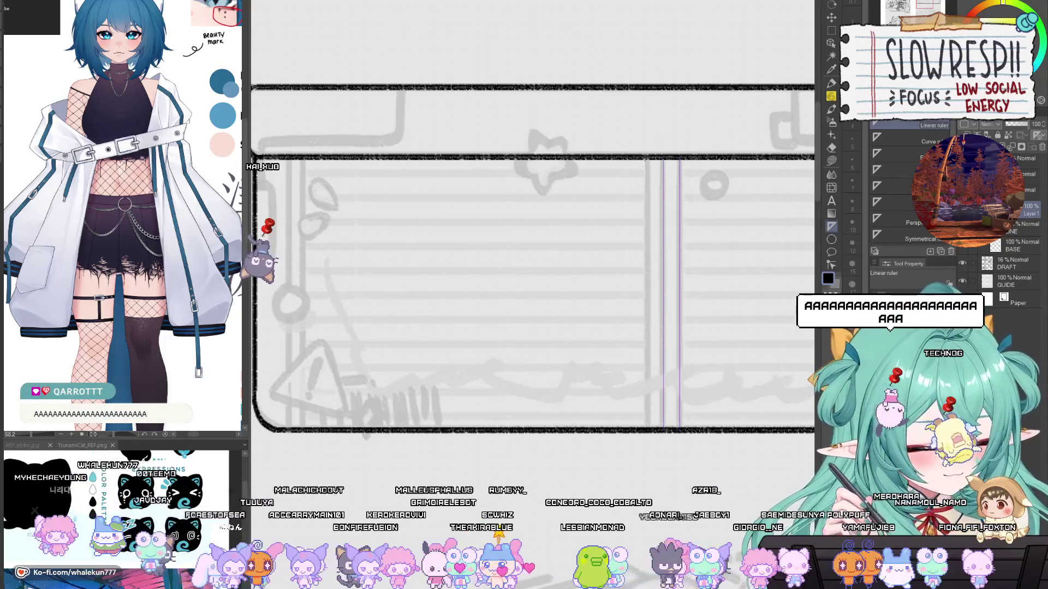
left_click_drag(646, 300, 646, 427)
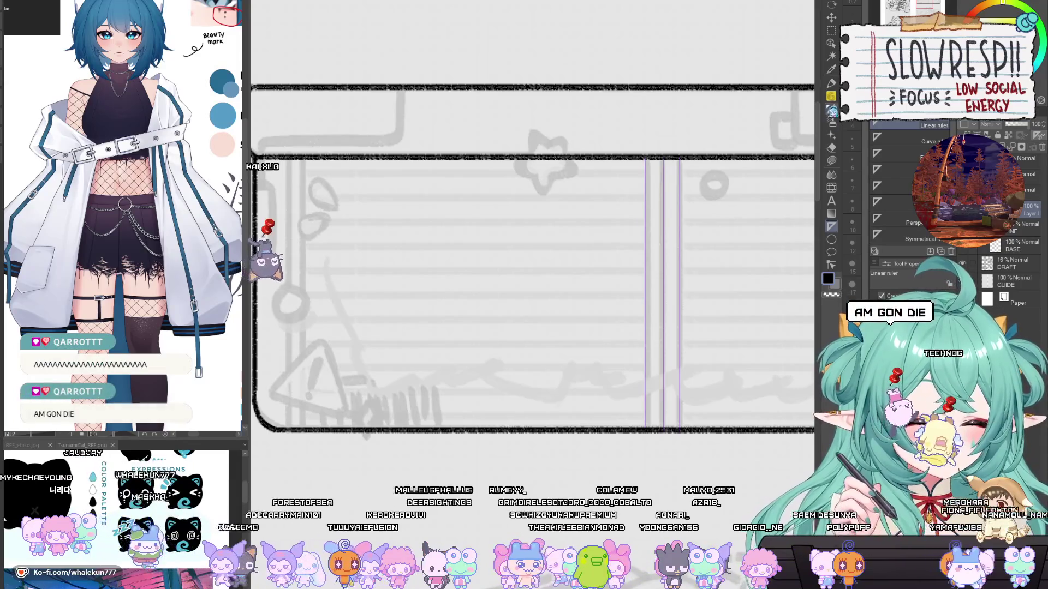
Step: Ink straight vertical lines along the middle, right and left guides with the pencil
left_click(831, 98)
left_click_drag(665, 164, 664, 423)
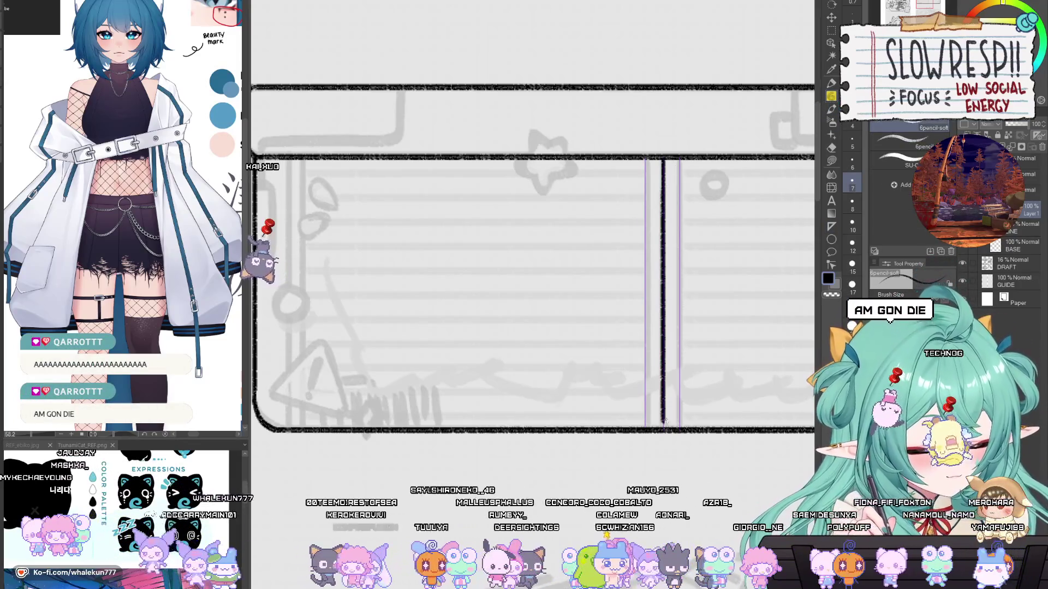
left_click_drag(681, 198, 683, 415)
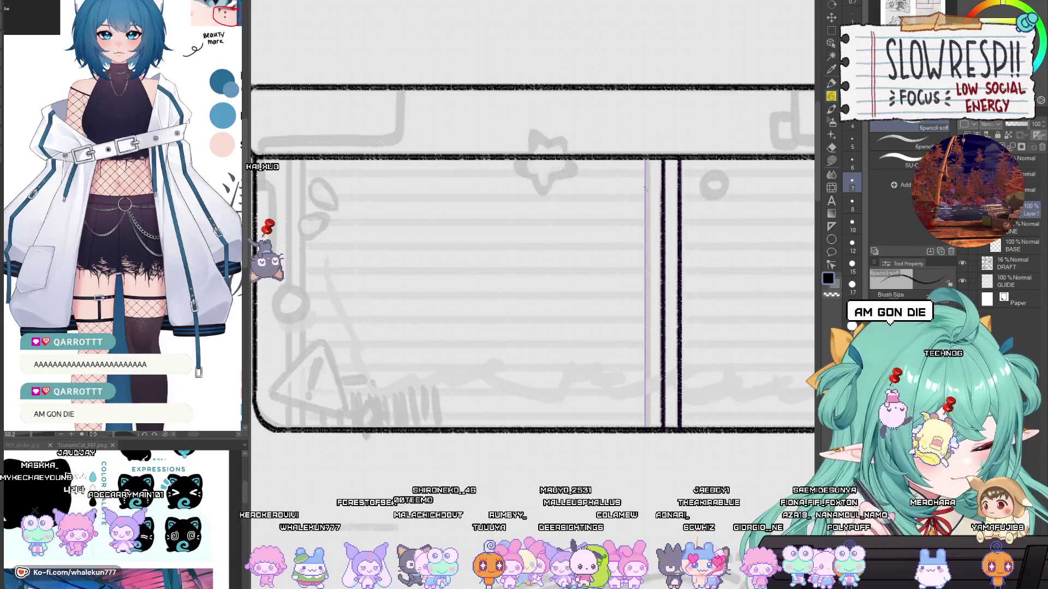
left_click_drag(646, 206, 646, 419)
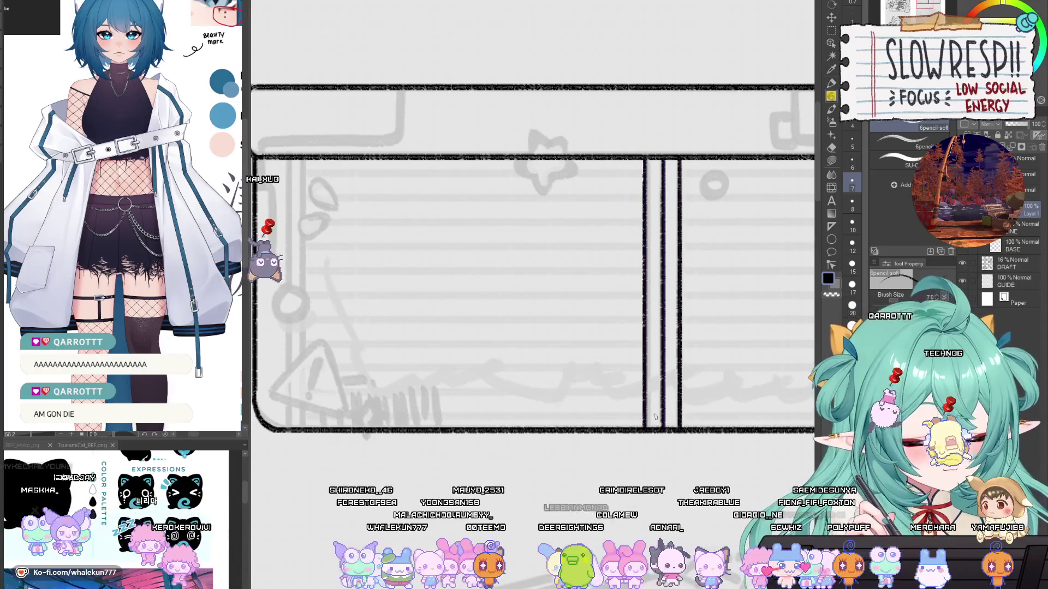
scroll(666, 326, "down", 5)
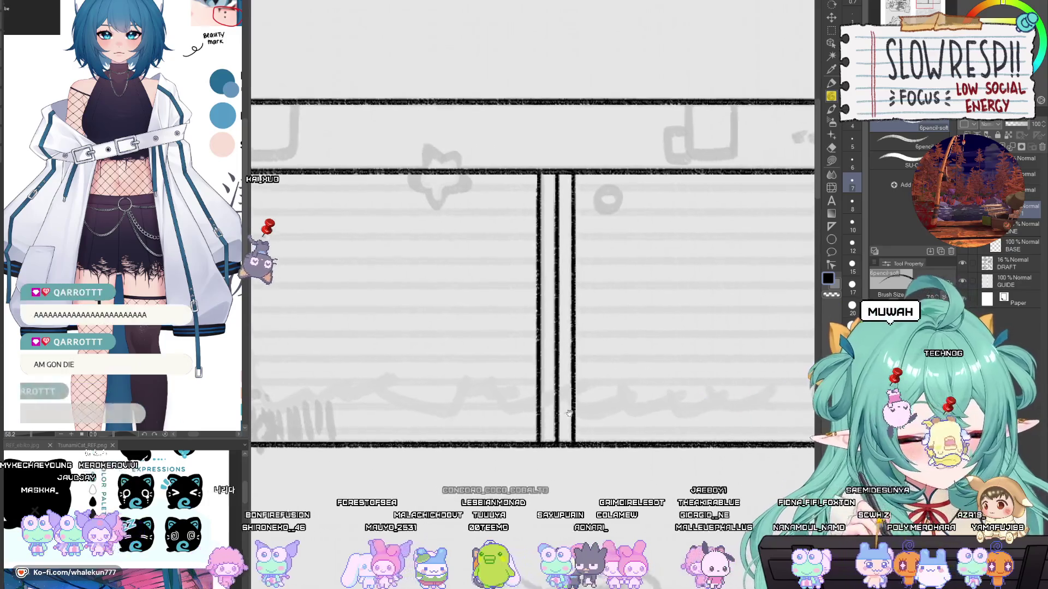
scroll(666, 326, "up", 5)
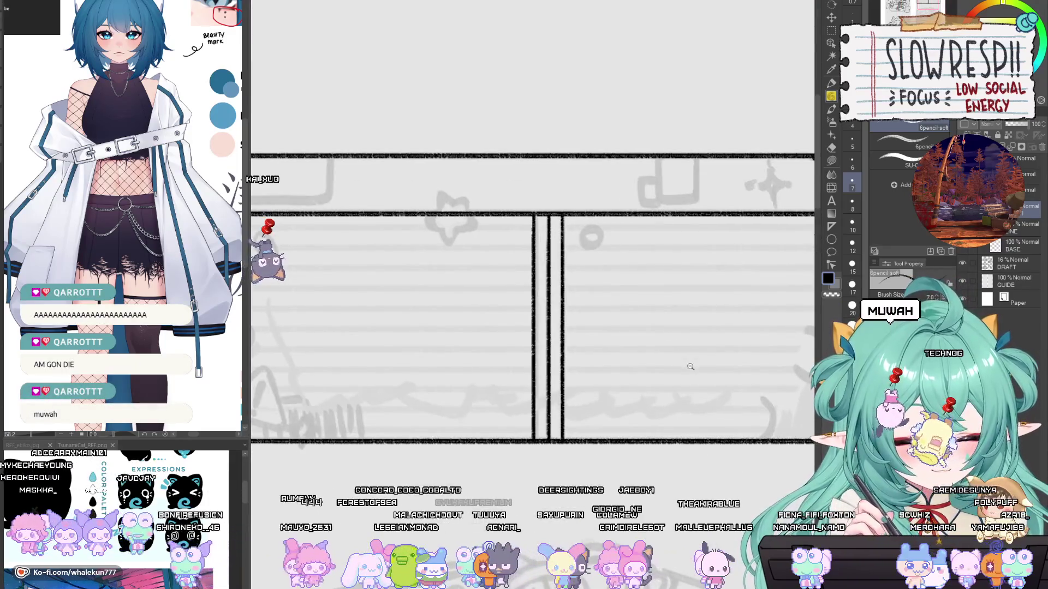
scroll(690, 367, "down", 5)
scroll(690, 366, "up", 5)
scroll(731, 347, "up", 1)
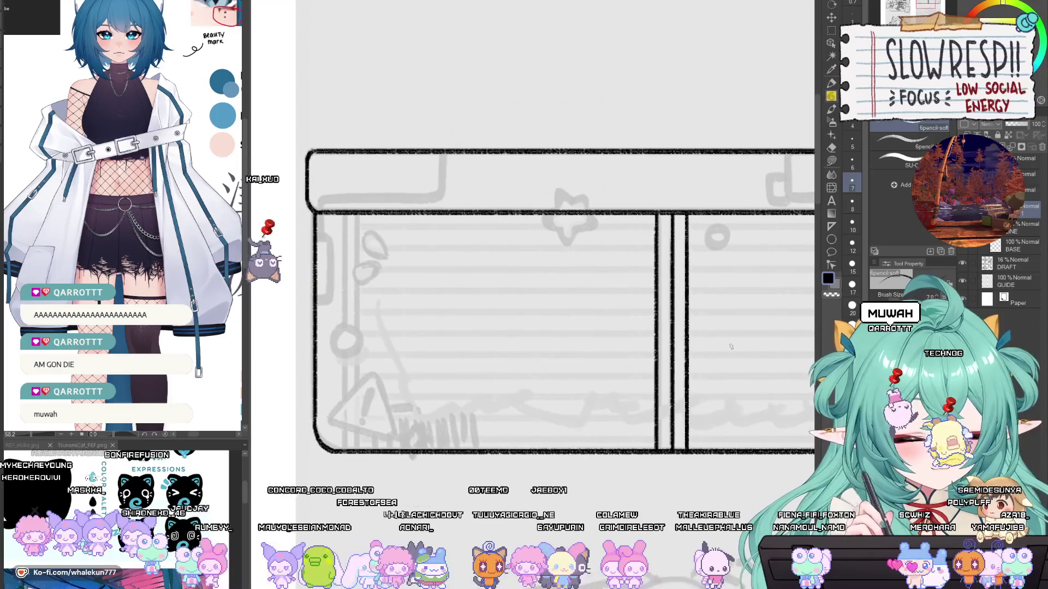
Step: Undo the last vertical line, redraw it along the purple guide, and zoom out
key("ctrl+z")
scroll(724, 260, "up", 2)
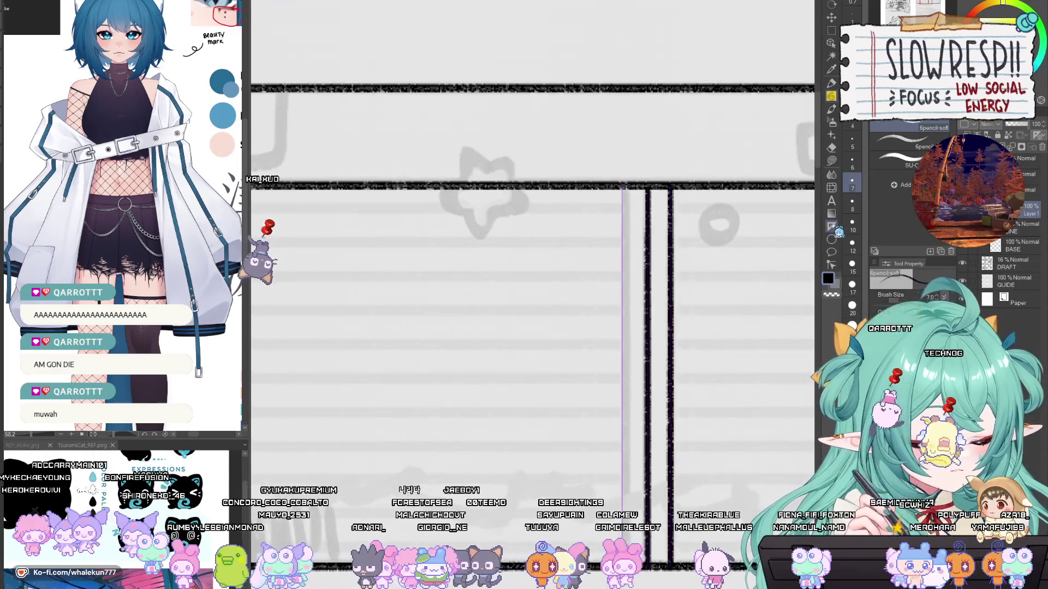
key("u")
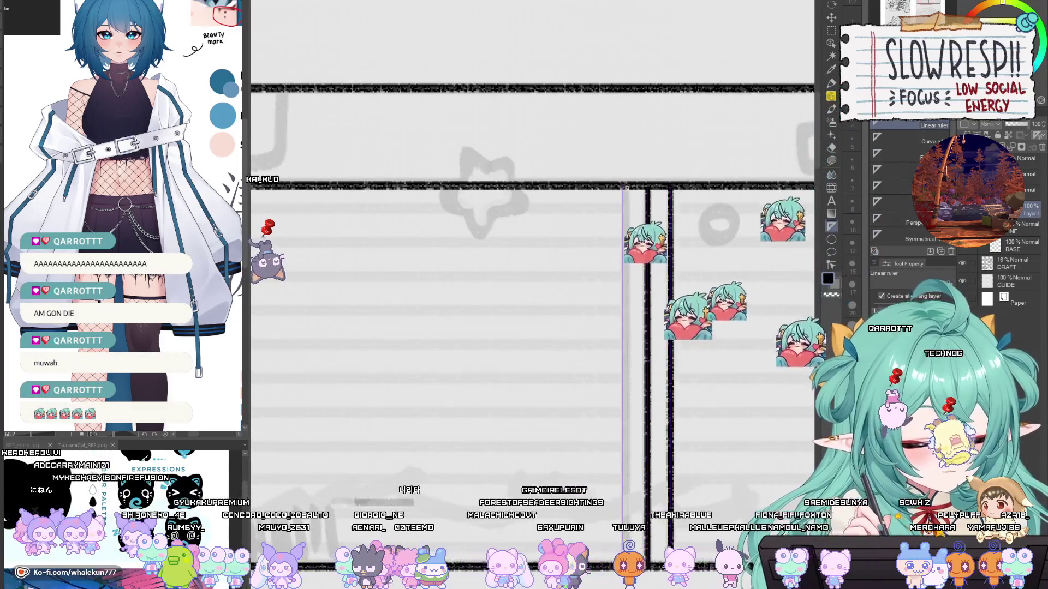
key("p")
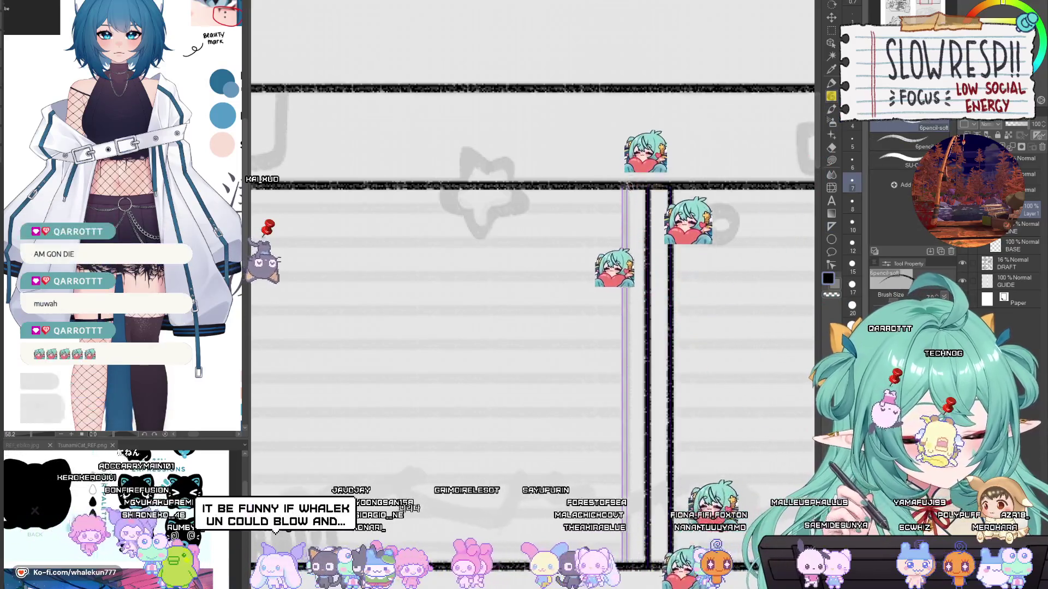
key("u")
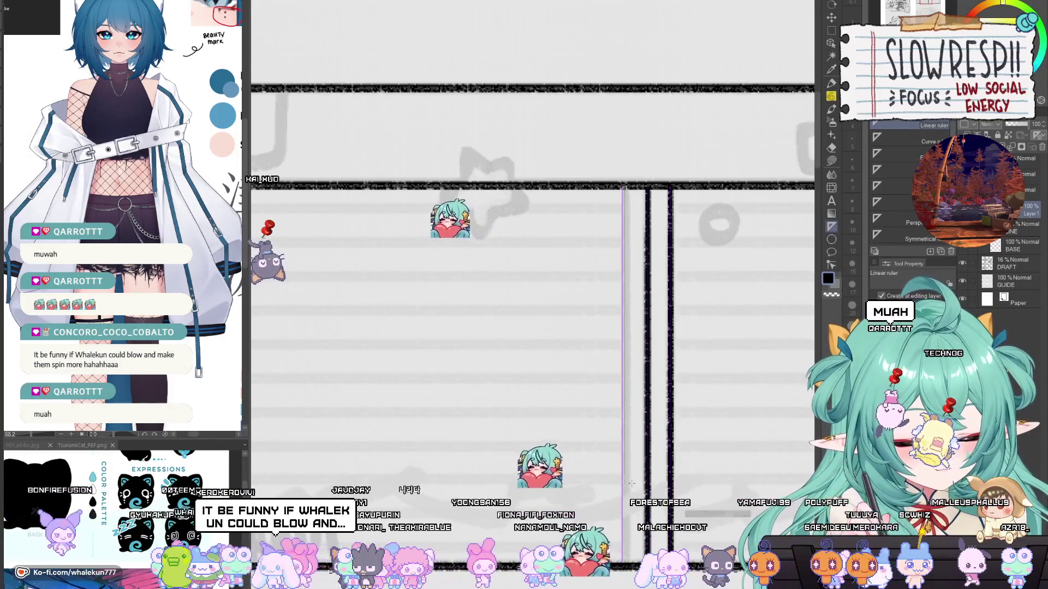
key("p")
left_click_drag(625, 188, 629, 426)
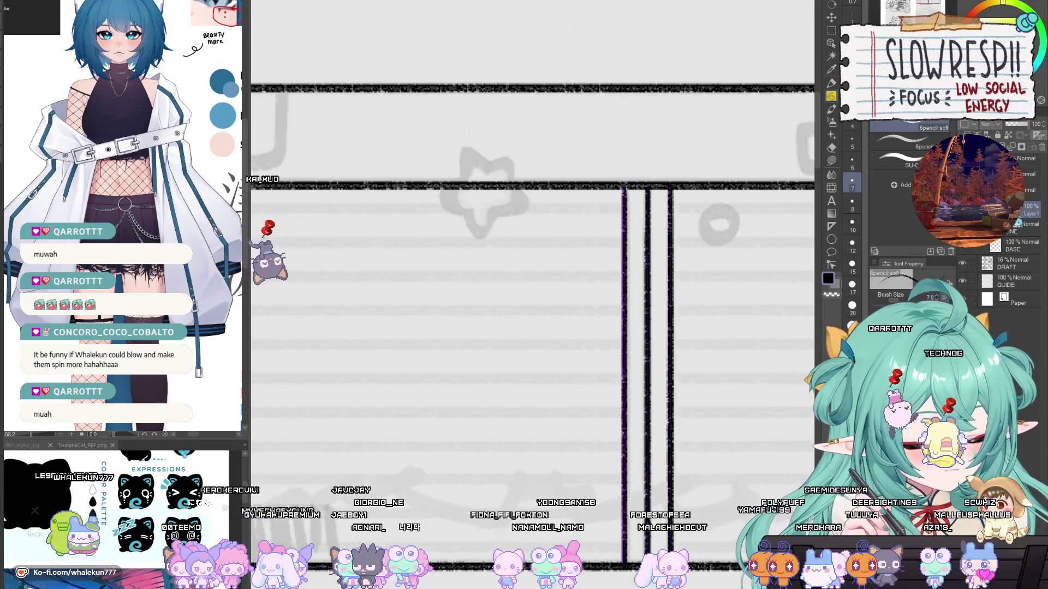
key("ctrl+minus")
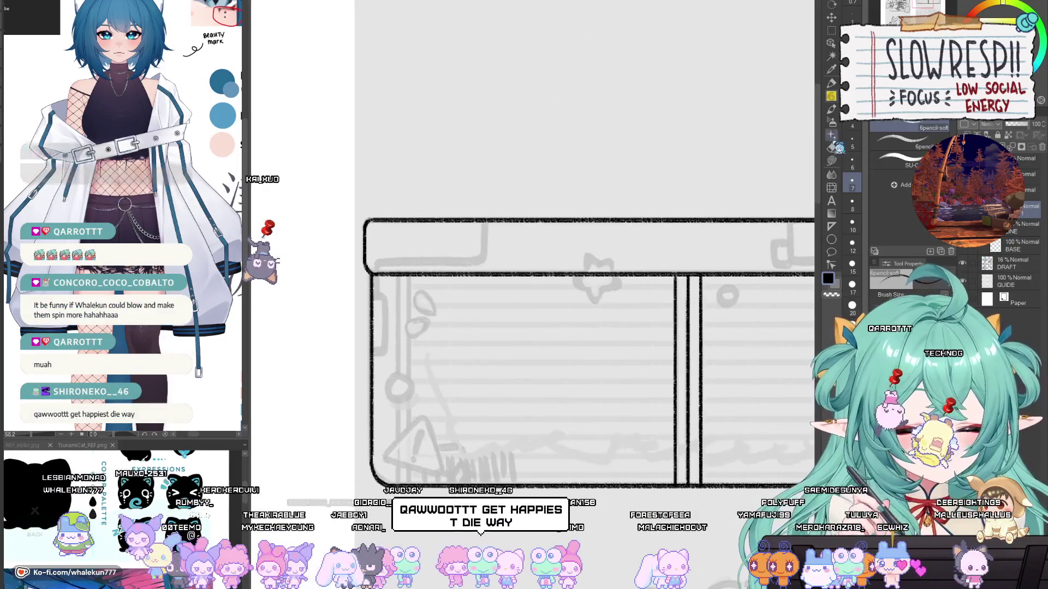
mouse_move(726, 426)
left_mouse_down()
mouse_move(678, 352)
mouse_move(665, 299)
mouse_move(672, 324)
left_mouse_up()
key("ctrl+minus")
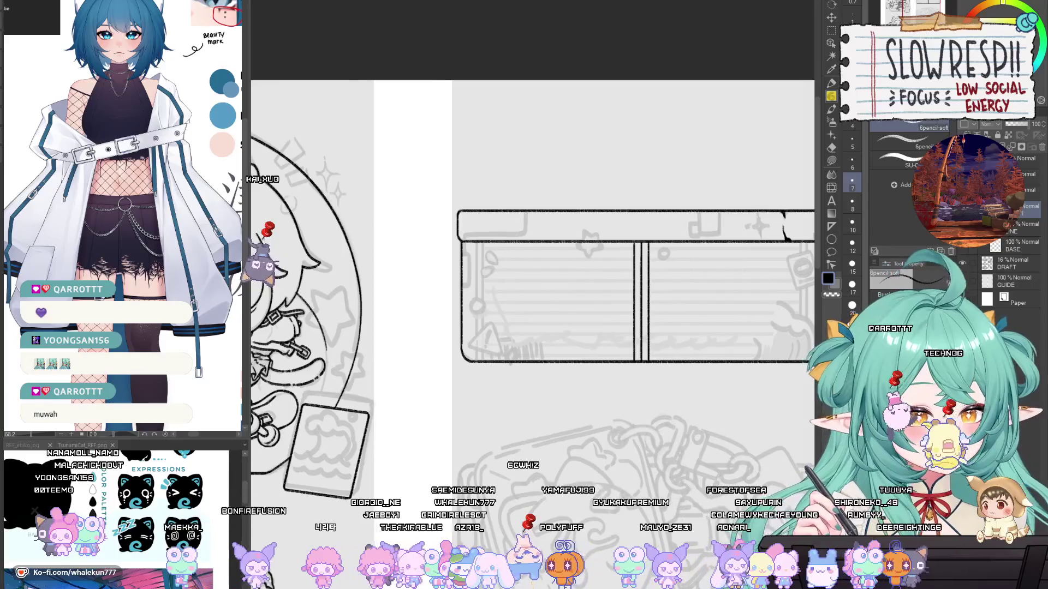
key("h")
mouse_move(694, 284)
left_mouse_down()
mouse_move(694, 317)
mouse_move(679, 333)
mouse_move(693, 338)
mouse_move(691, 312)
left_mouse_up()
key("h")
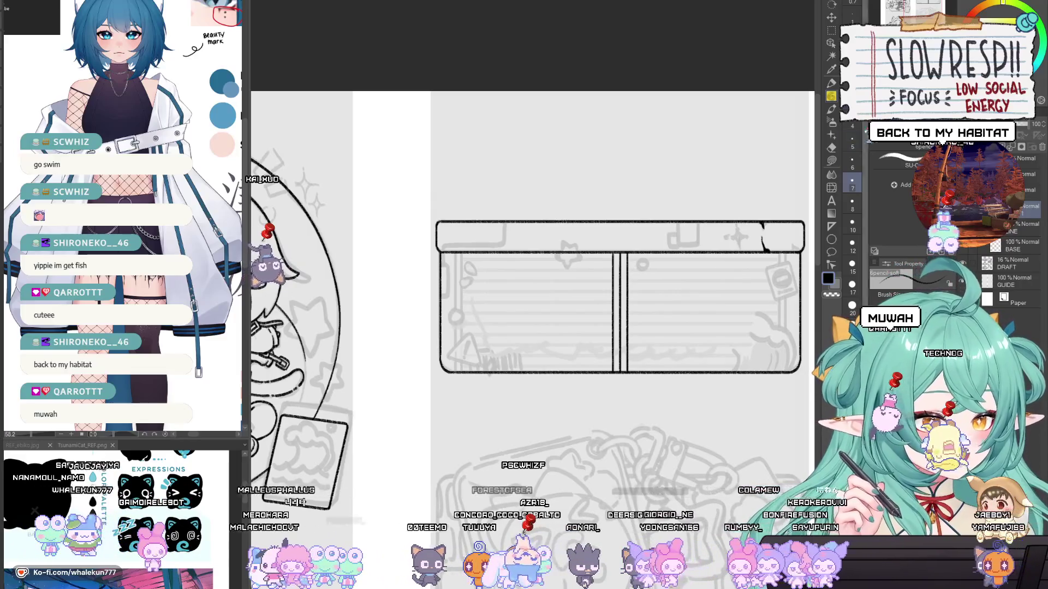
Step: Place two vertical ruler guides down the banner's left side
left_click_drag(716, 289, 712, 251)
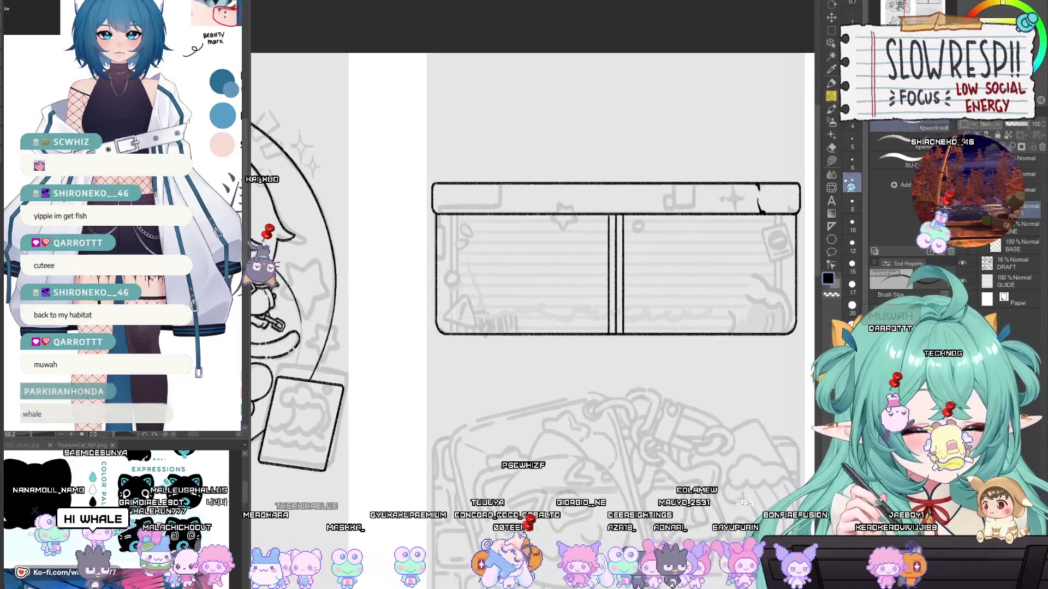
key("u")
scroll(503, 231, "up", 2)
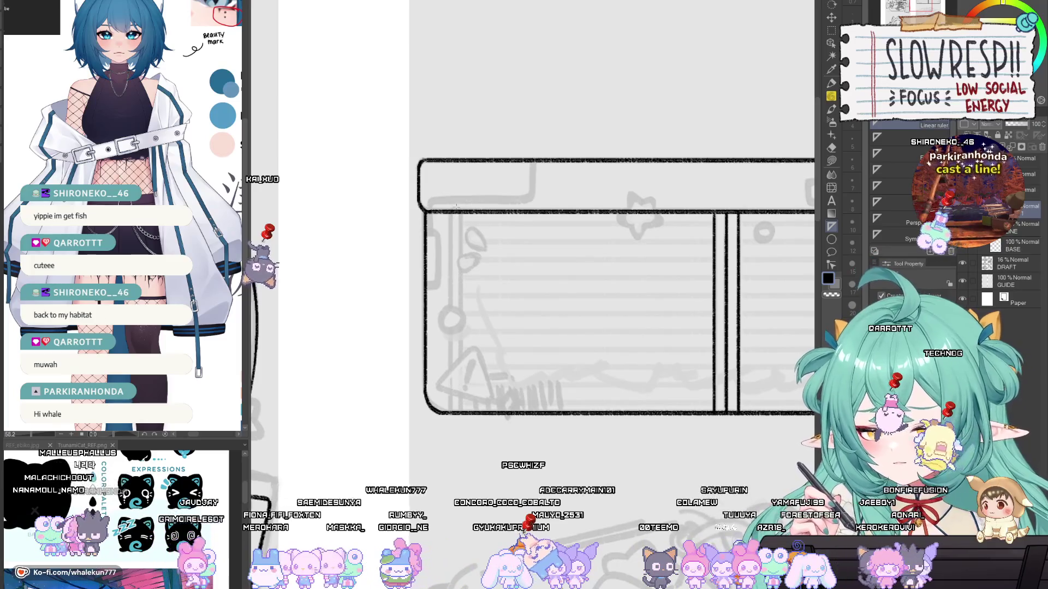
left_click_drag(450, 212, 465, 416)
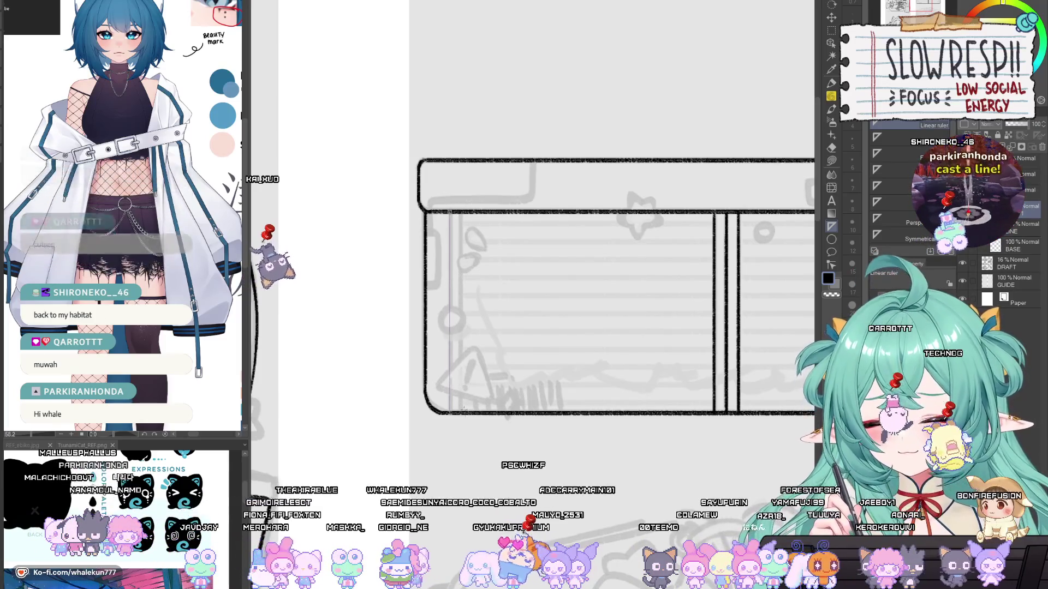
left_click_drag(461, 213, 464, 359)
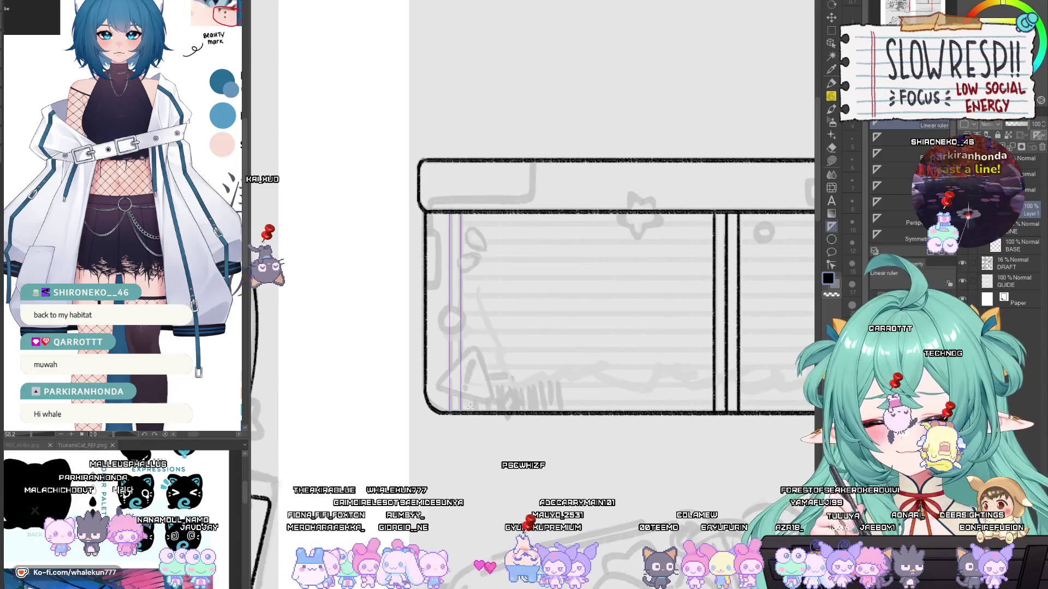
left_click_drag(468, 407, 198, 377)
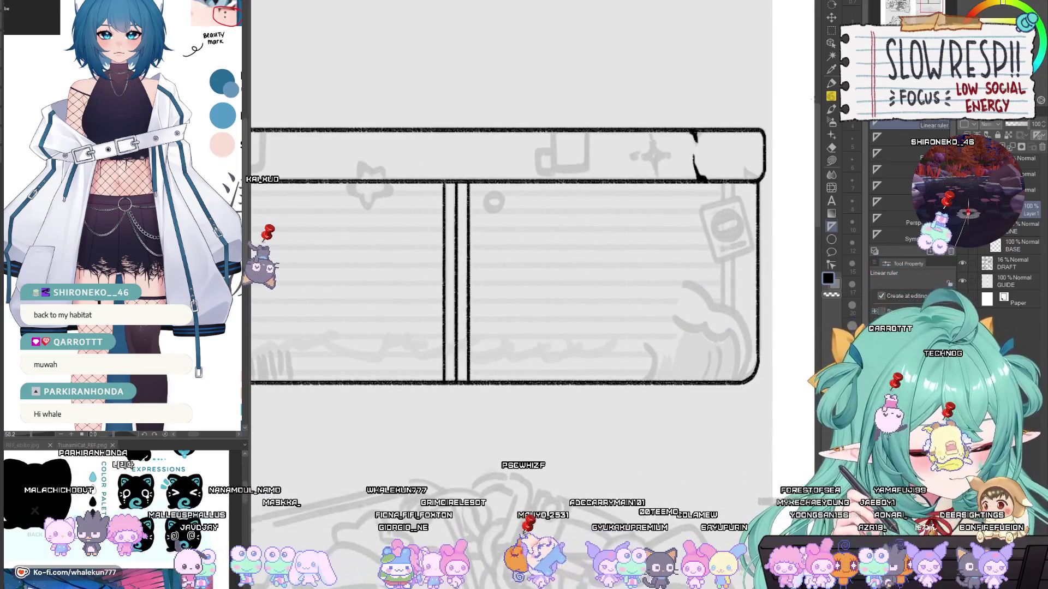
Step: Ink a straight vertical line just inside the box's left edge with the soft pencil
key("p")
left_click_drag(382, 245, 696, 251)
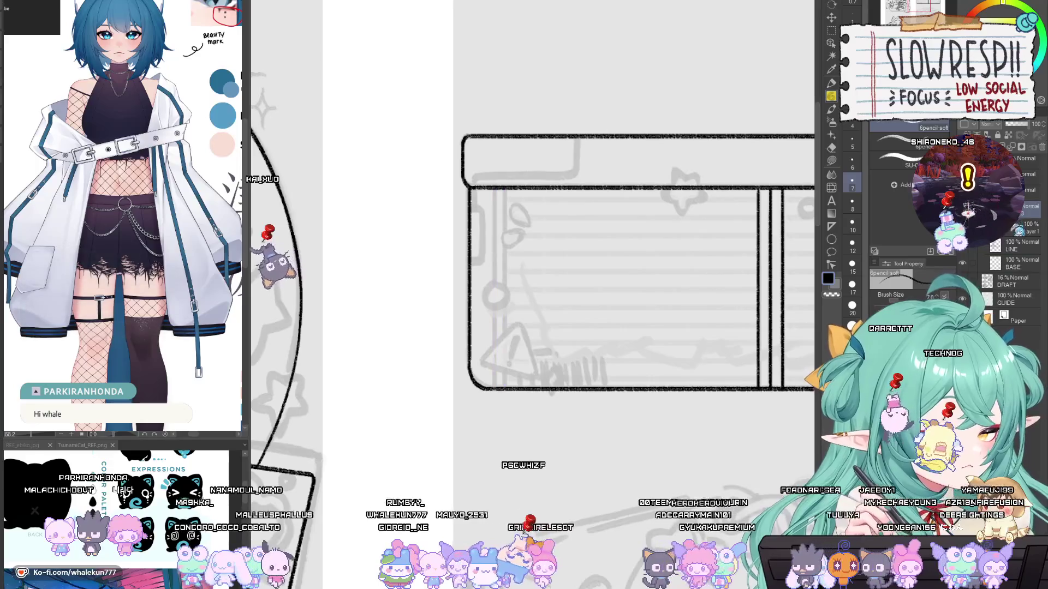
mouse_move(494, 188)
left_mouse_down()
mouse_move(494, 388)
mouse_move(504, 226)
mouse_move(505, 388)
left_mouse_up()
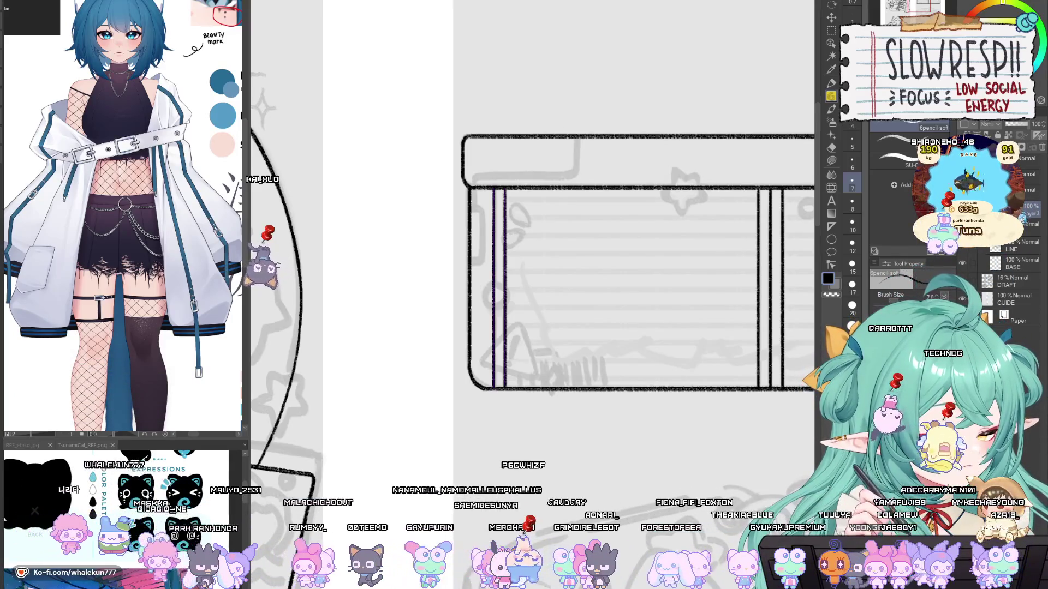
Step: Close the bottom of the small square icon on the banner's top strip
key("k")
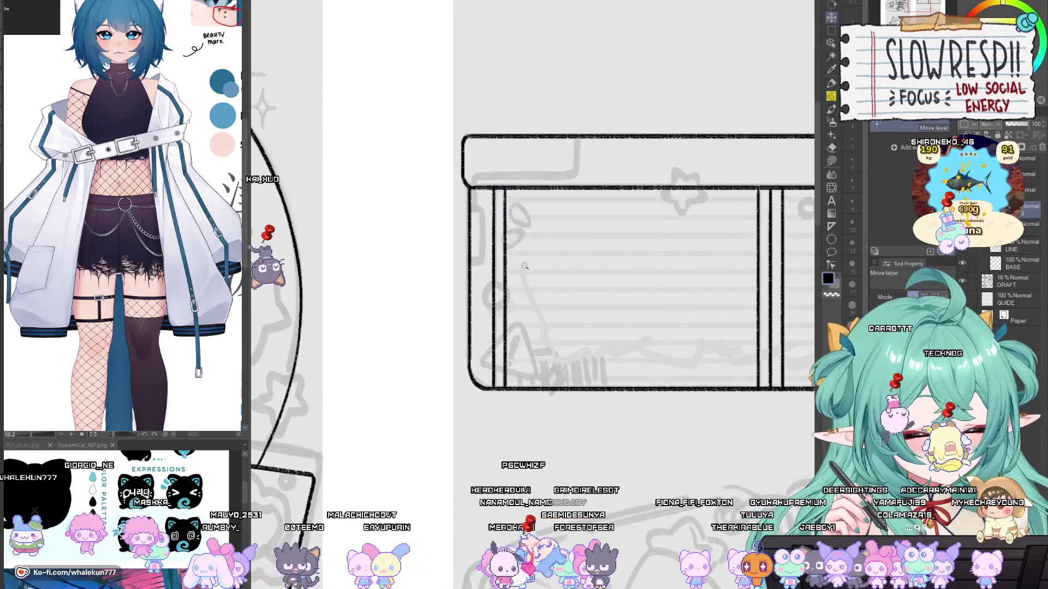
left_click(525, 266)
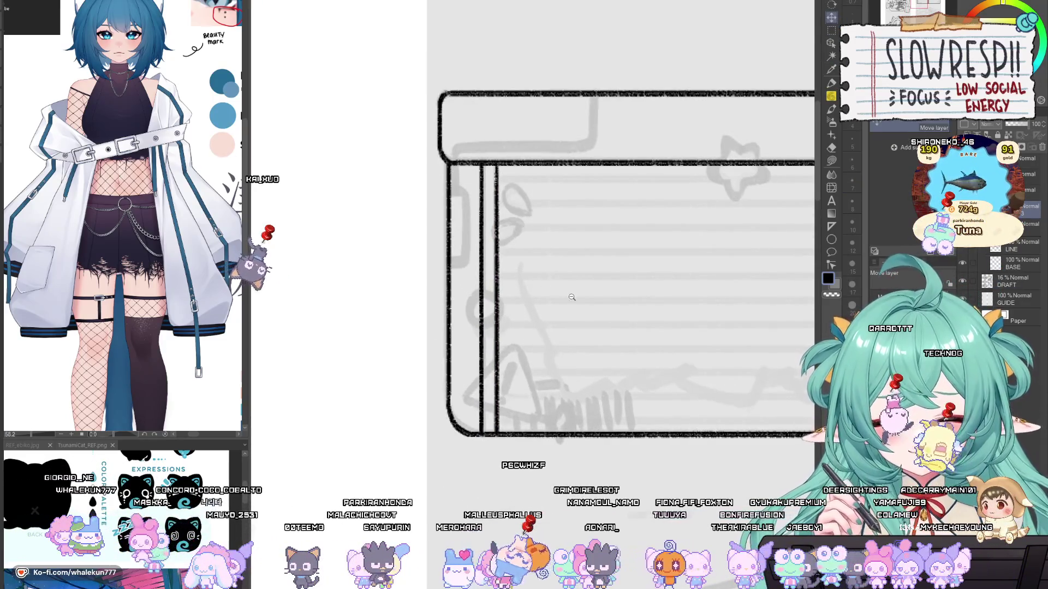
left_click(571, 297)
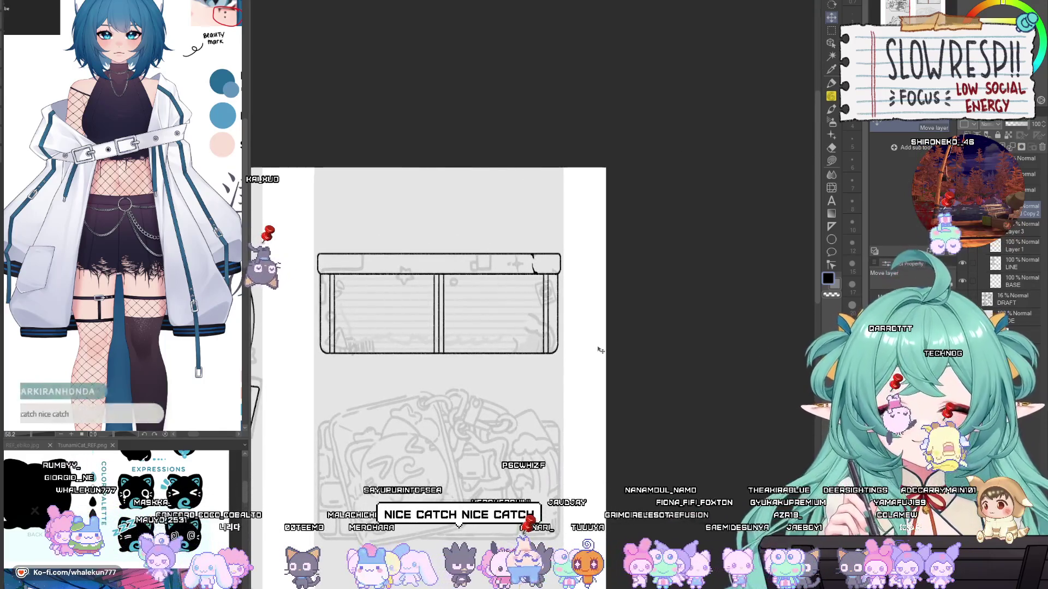
scroll(537, 291, "up", 5)
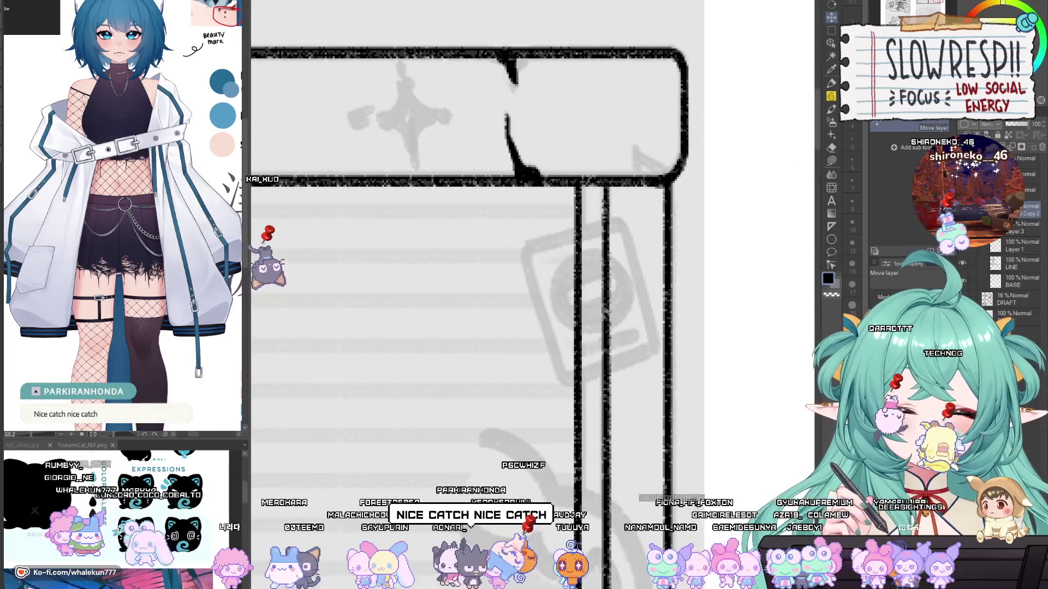
scroll(537, 291, "down", 3)
left_click_drag(631, 303, 703, 241)
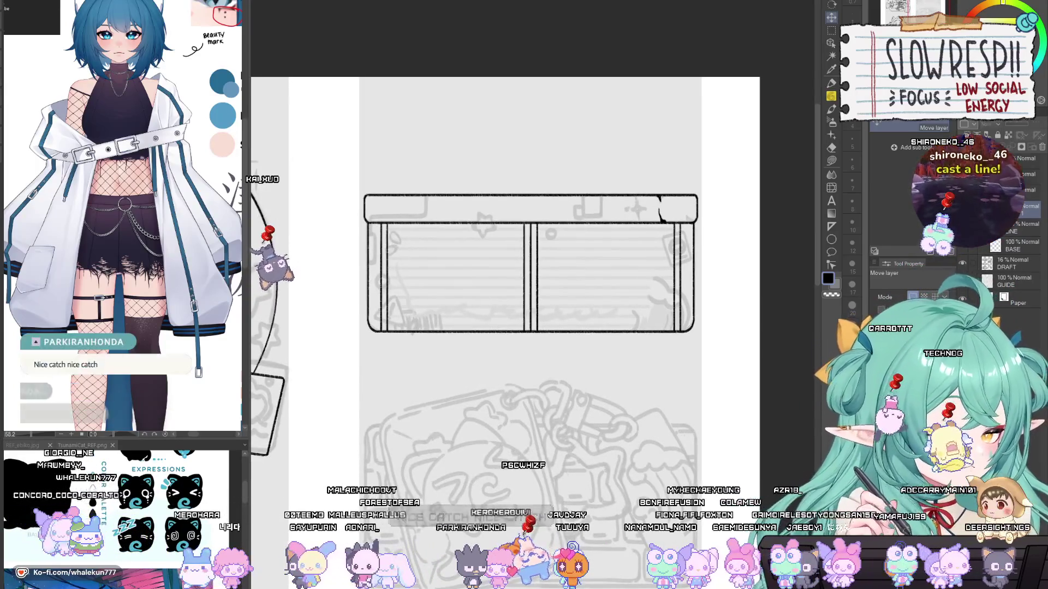
left_click_drag(640, 226, 702, 262)
scroll(702, 262, "up", 3)
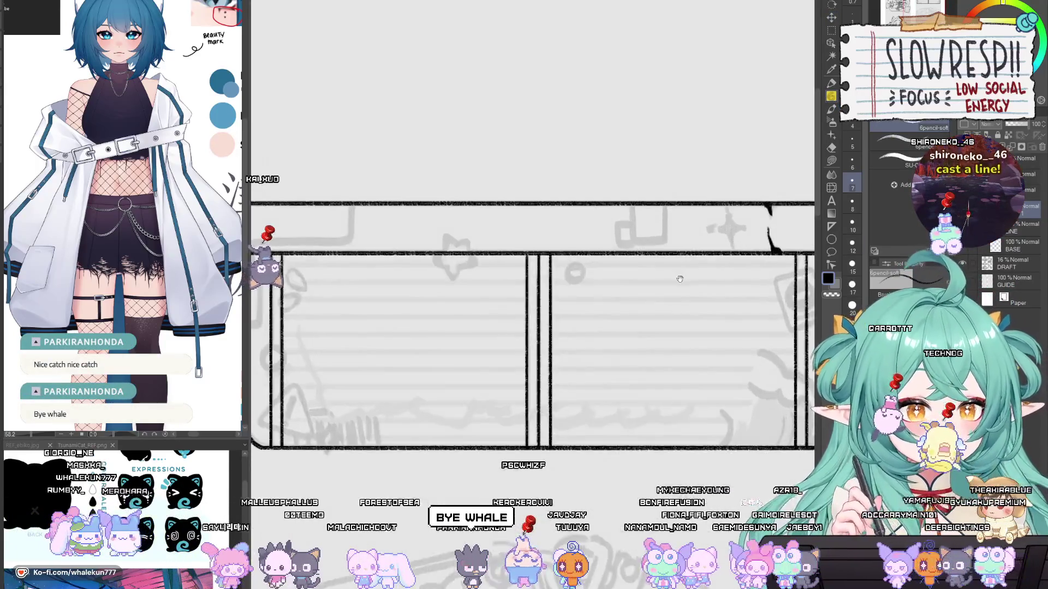
scroll(655, 278, "up", 1)
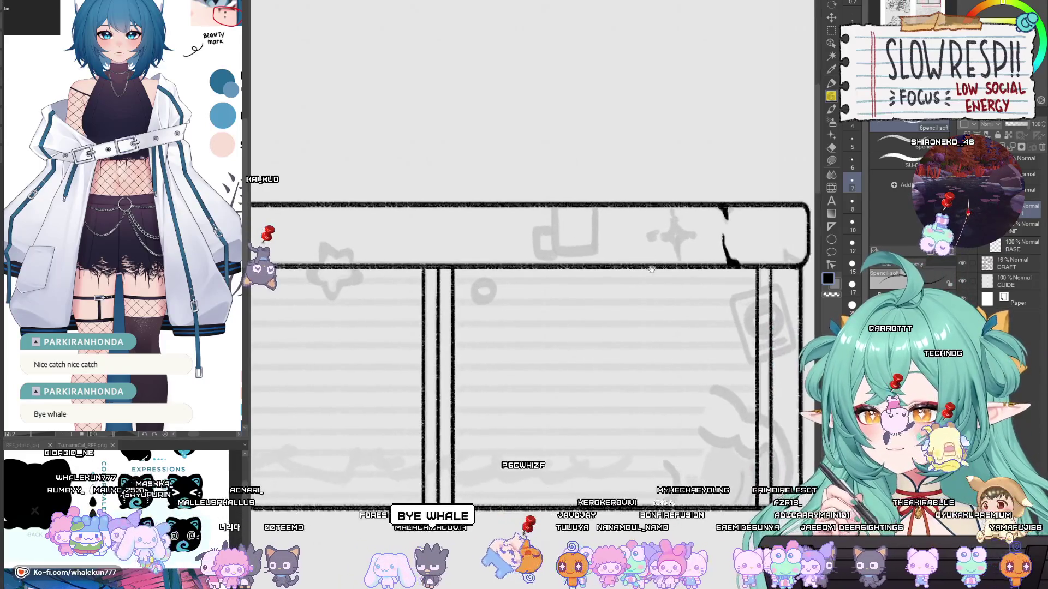
left_click_drag(654, 283, 661, 310)
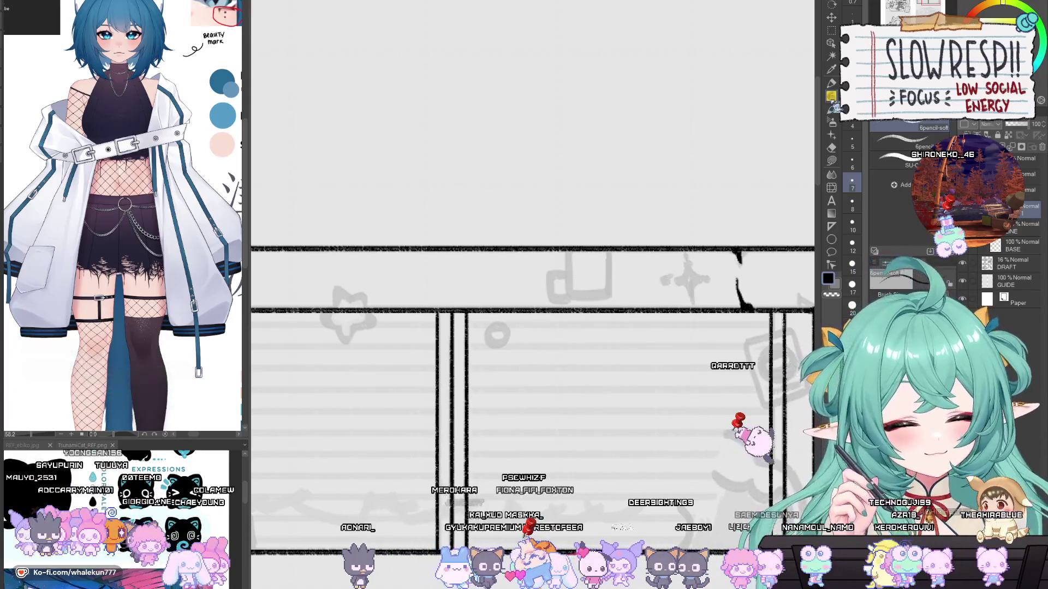
left_click_drag(764, 333, 725, 227)
scroll(725, 227, "up", 3)
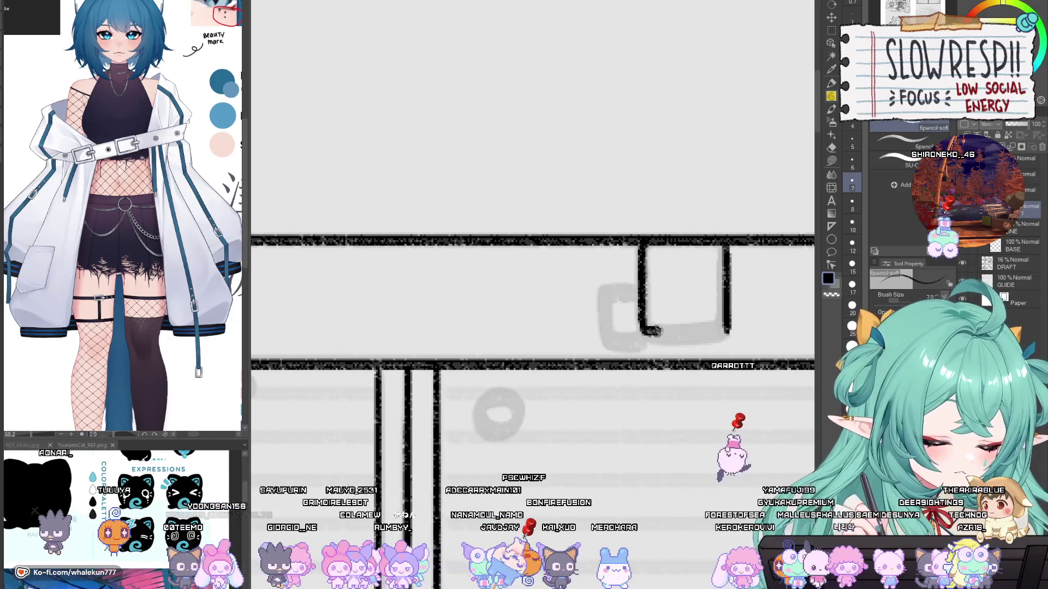
left_click_drag(657, 330, 728, 332)
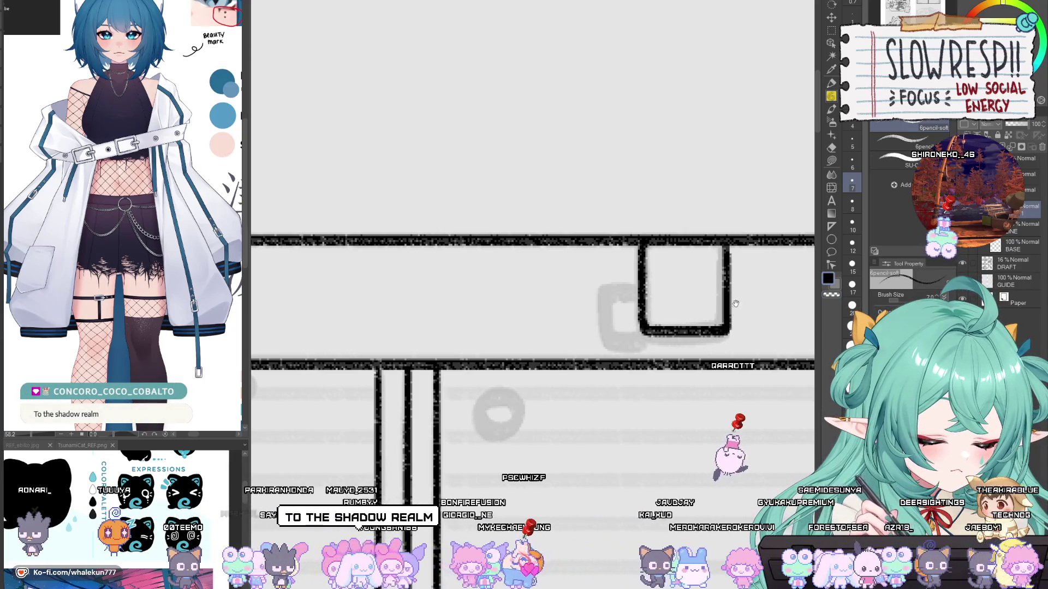
left_click_drag(735, 304, 711, 335)
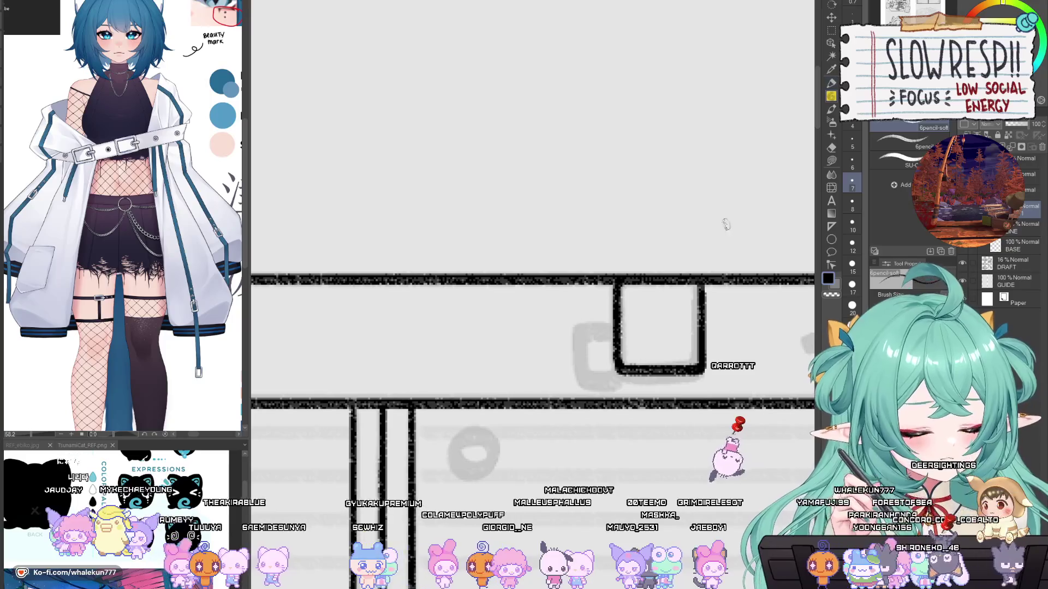
Step: Outline a smaller square against the icon's lower-left corner, undoing the extra sides
mouse_move(726, 224)
left_mouse_down()
mouse_move(726, 22)
mouse_move(628, 133)
left_mouse_up()
scroll(625, 243, "up", 2)
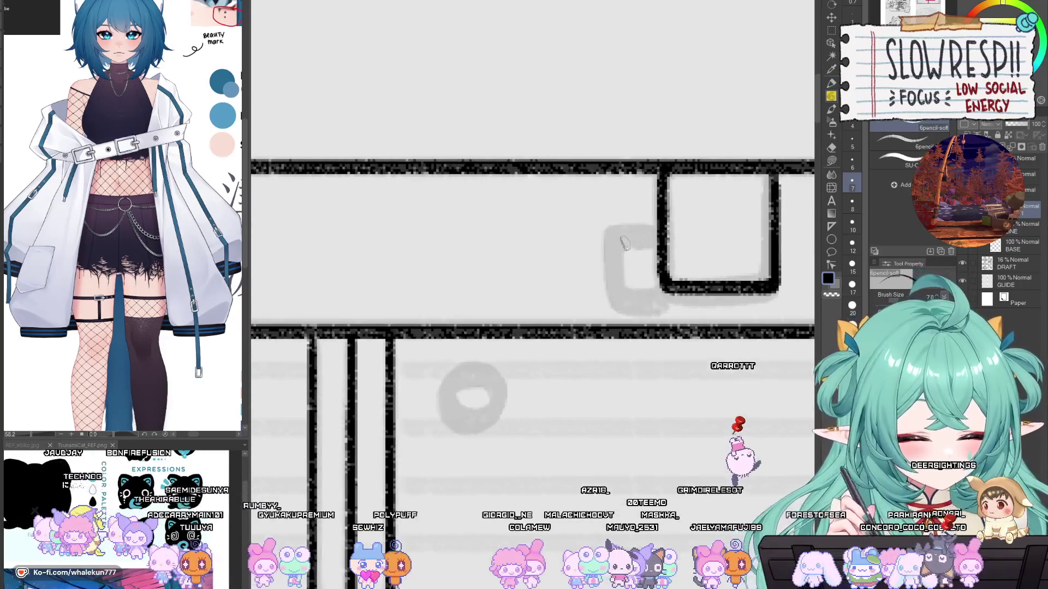
mouse_move(615, 242)
left_mouse_down()
mouse_move(612, 294)
mouse_move(647, 309)
left_mouse_up()
key("ctrl+z")
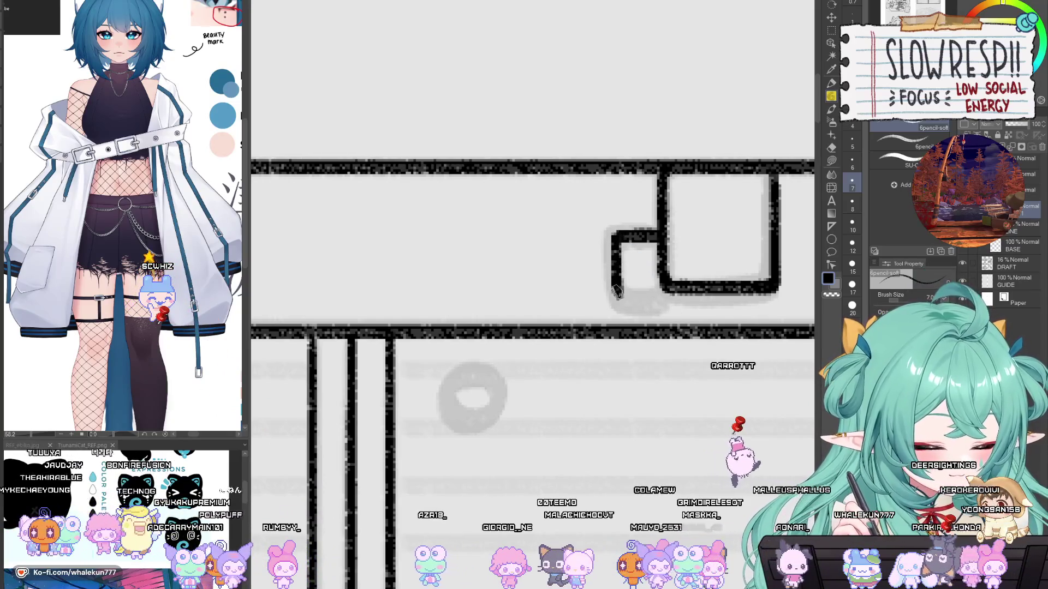
scroll(689, 271, "down", 4)
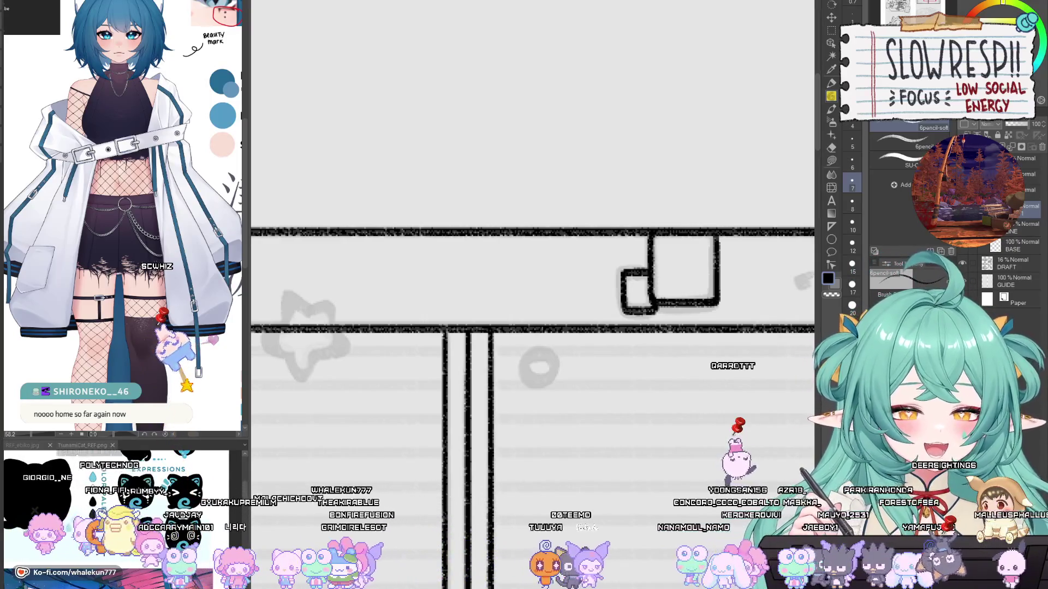
scroll(714, 275, "down", 5)
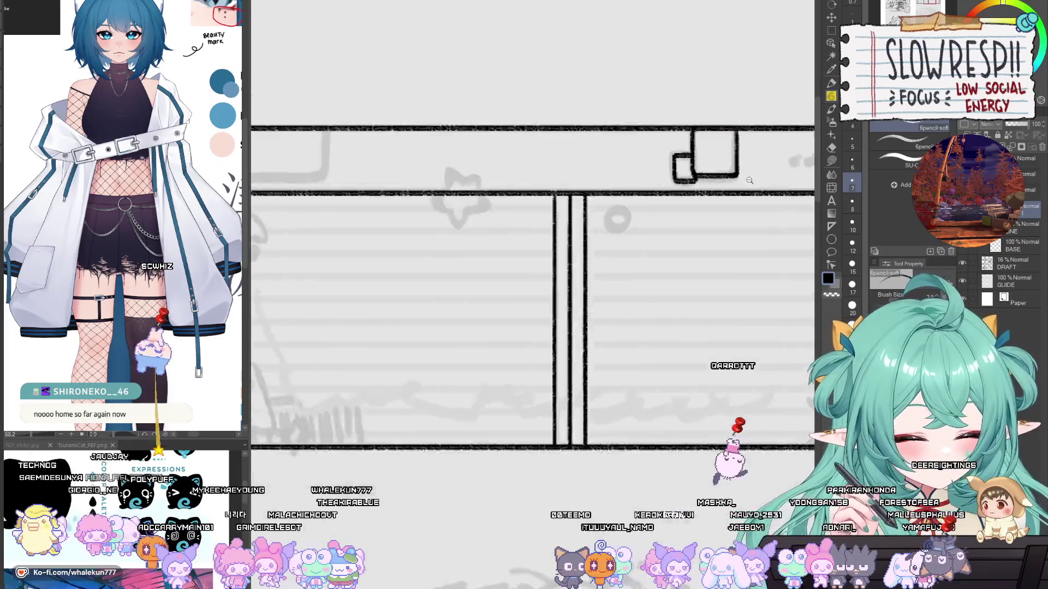
Step: Add short strokes at the box's top-left corner
scroll(698, 222, "up", 4)
scroll(648, 342, "down", 1)
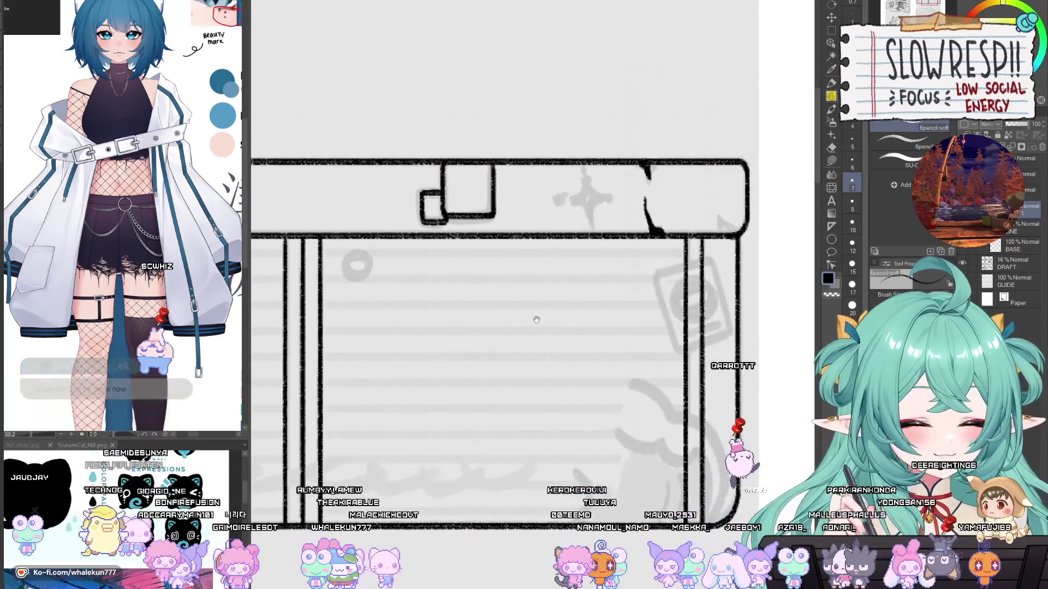
scroll(648, 342, "down", 2)
left_click_drag(486, 306, 686, 299)
scroll(520, 256, "up", 5)
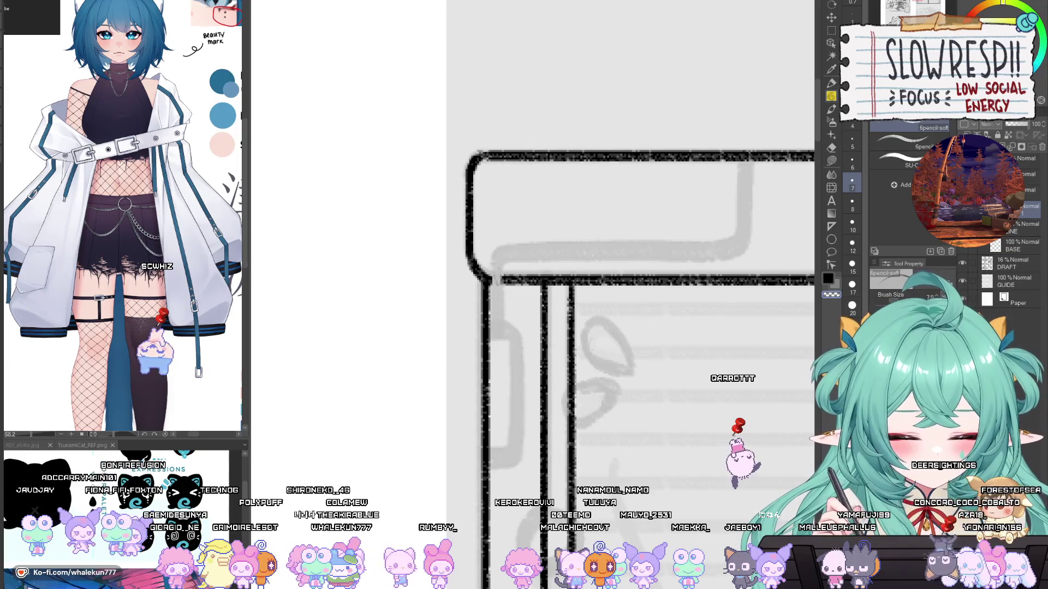
left_click_drag(491, 251, 490, 315)
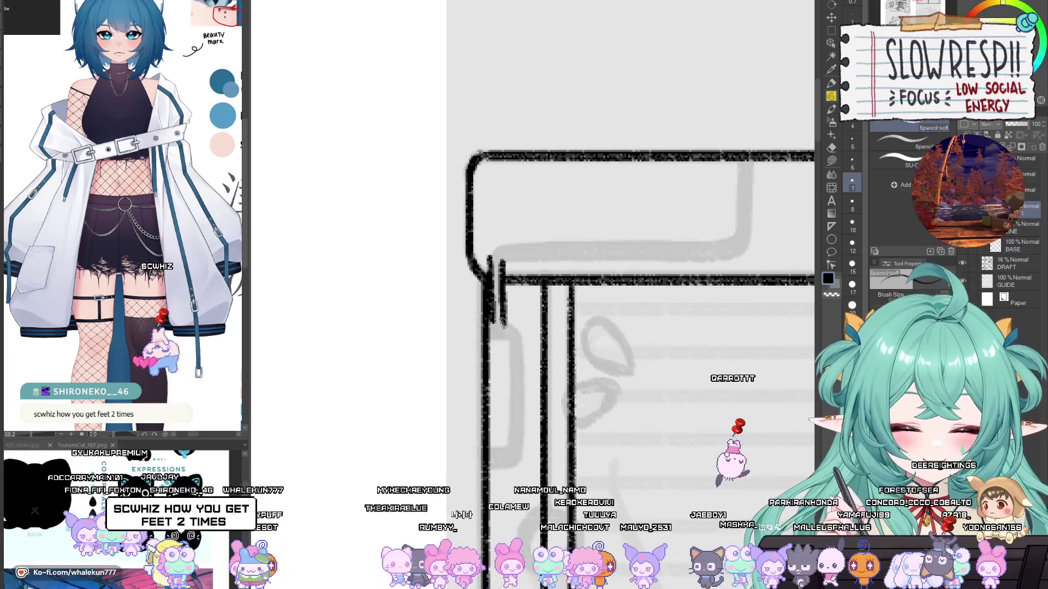
left_click_drag(518, 262, 548, 259)
mouse_move(509, 277)
left_mouse_down()
mouse_move(520, 267)
mouse_move(715, 272)
left_mouse_up()
Step: Ink two parallel ruler-straight lines under the banner, redoing them once
key("u")
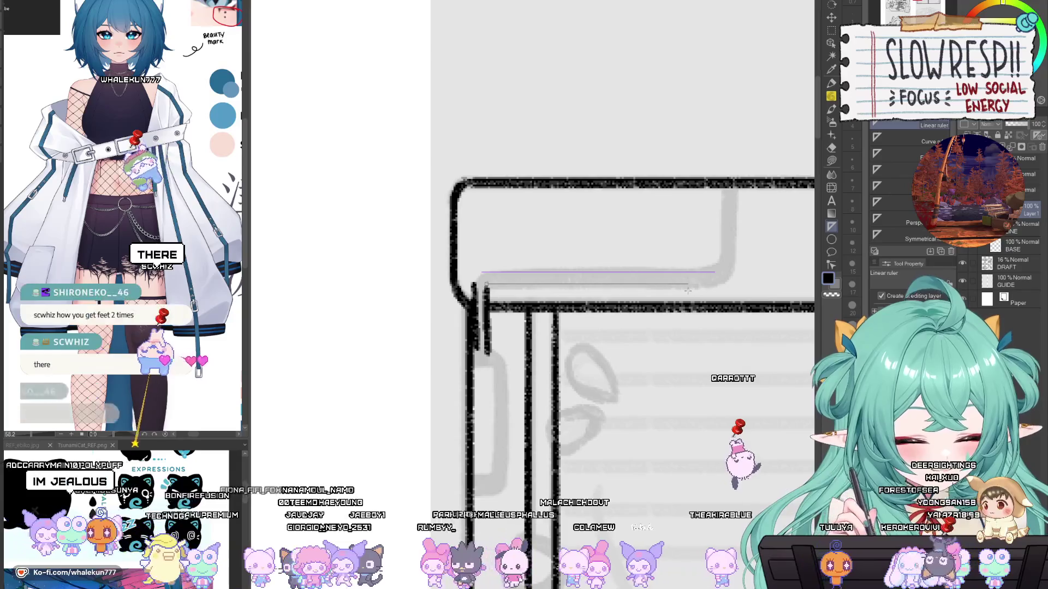
key("p")
left_click_drag(486, 284, 718, 283)
left_click_drag(480, 271, 715, 267)
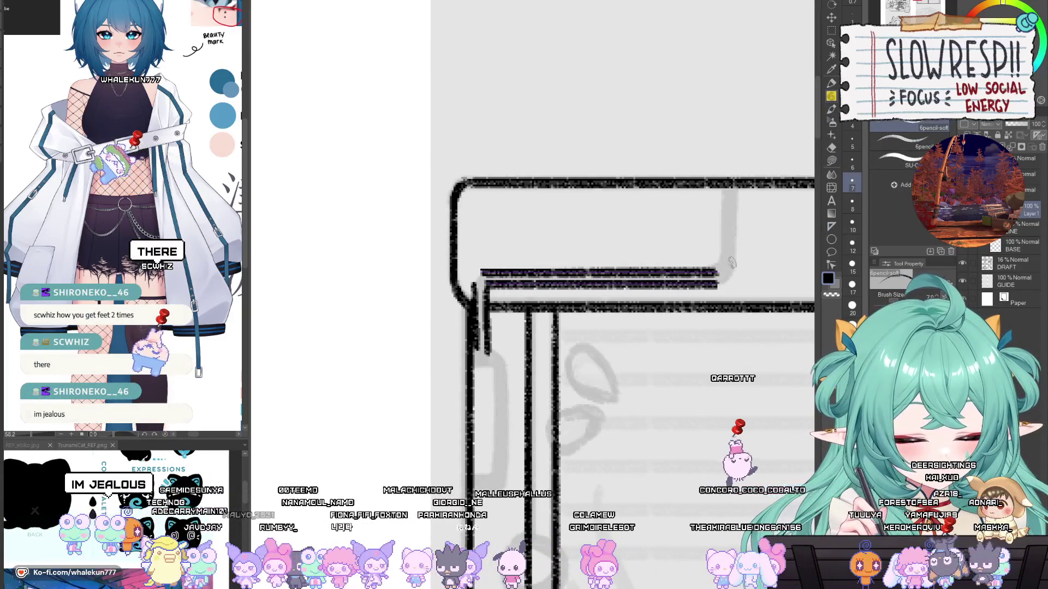
key("ctrl+z")
key("ctrl+z")
key("u")
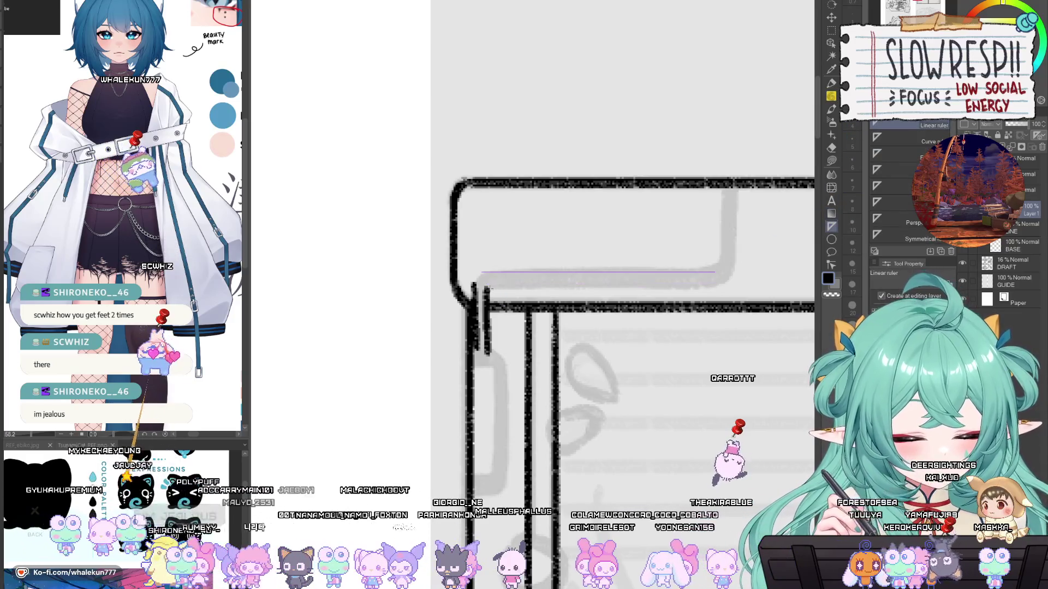
key("p")
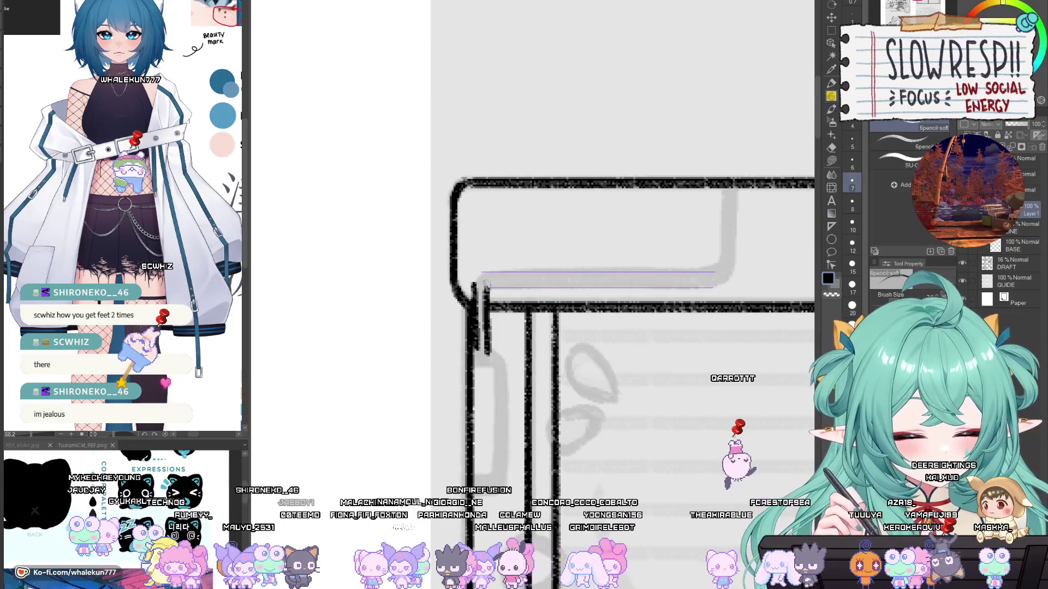
mouse_move(485, 288)
left_mouse_down()
mouse_move(715, 288)
mouse_move(601, 273)
mouse_move(716, 273)
left_mouse_up()
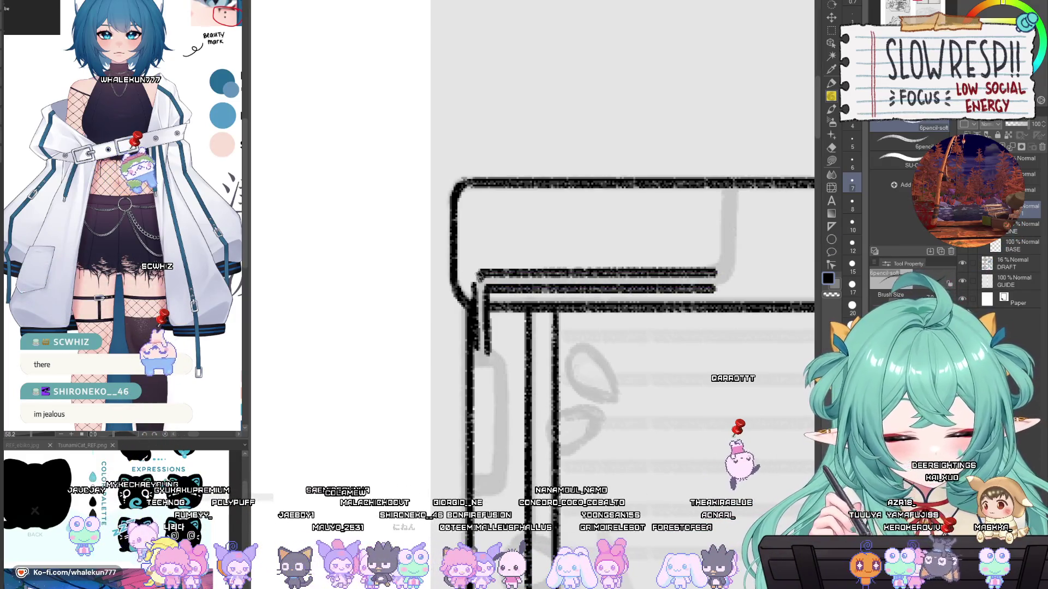
Step: Ink two vertical lines down from the banner's top line and darken the inner box's corner
left_click_drag(470, 267, 397, 289)
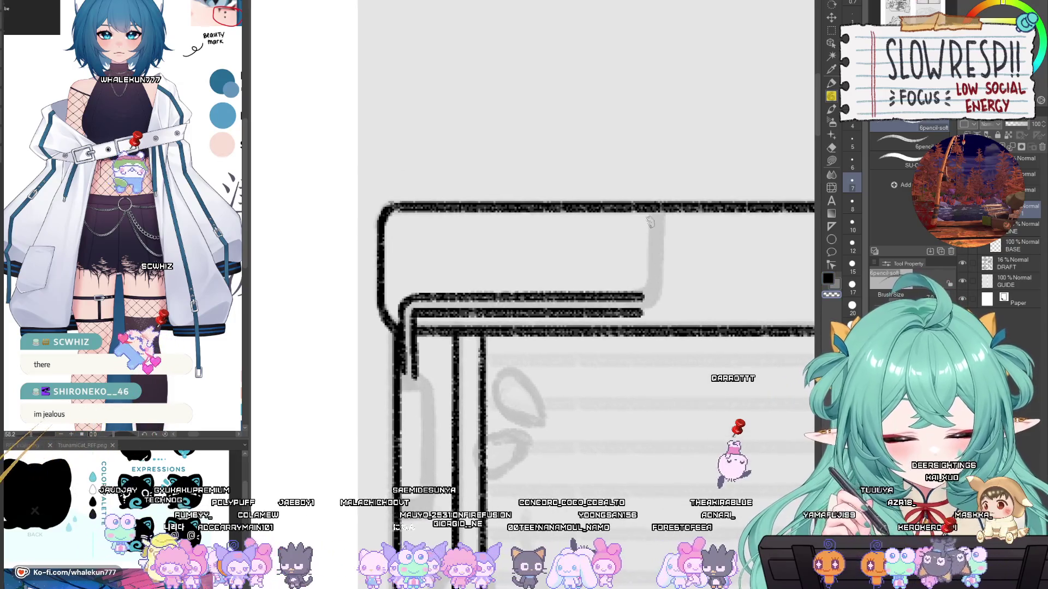
left_click_drag(649, 206, 643, 300)
left_click_drag(660, 211, 651, 310)
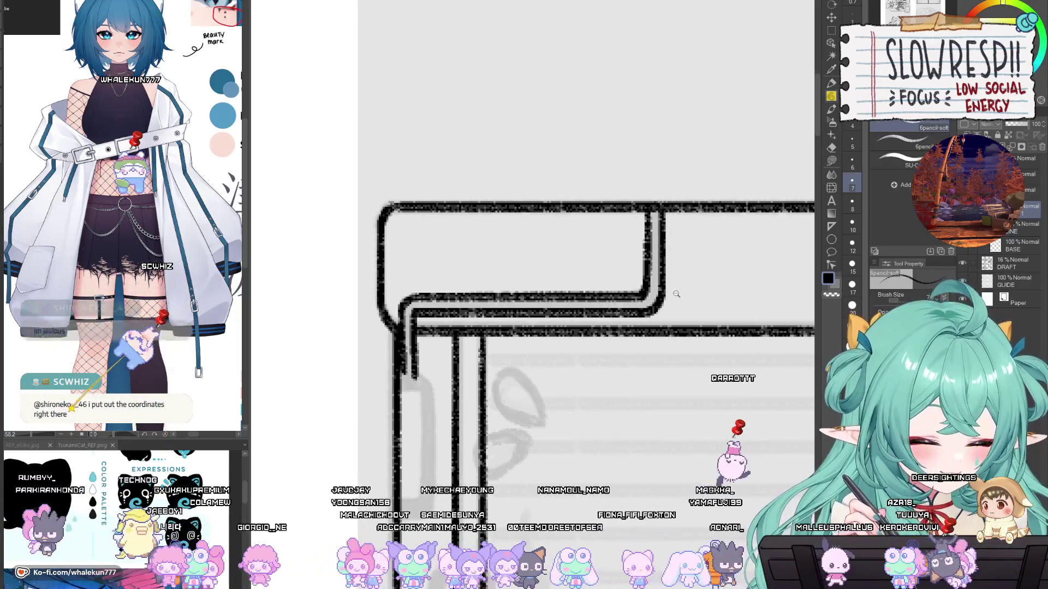
scroll(660, 299, "down", 5)
scroll(609, 200, "up", 5)
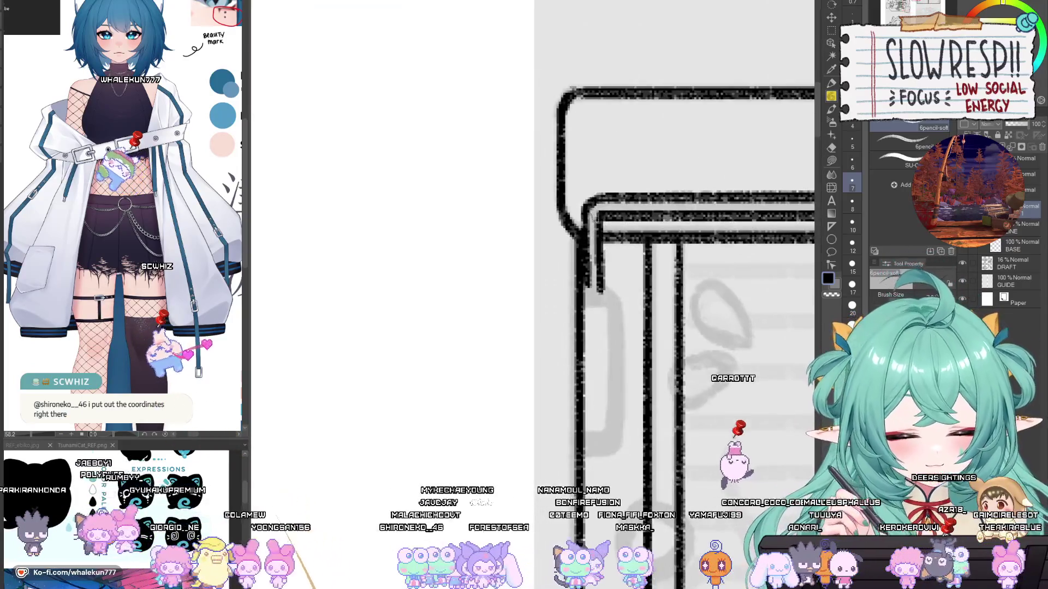
left_click_drag(589, 207, 581, 251)
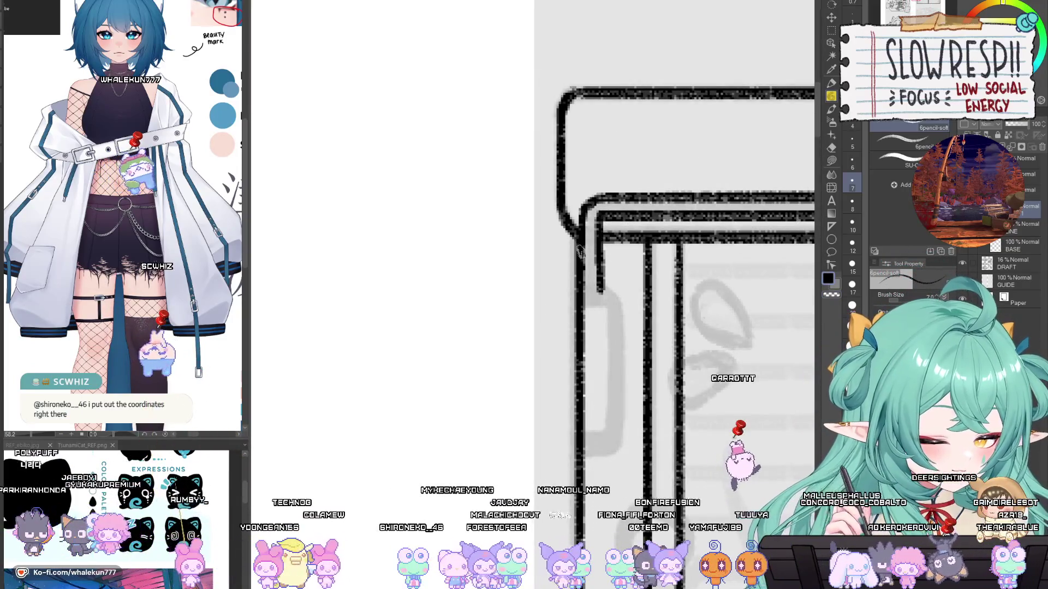
mouse_move(582, 294)
left_mouse_down()
mouse_move(610, 294)
mouse_move(620, 222)
left_mouse_up()
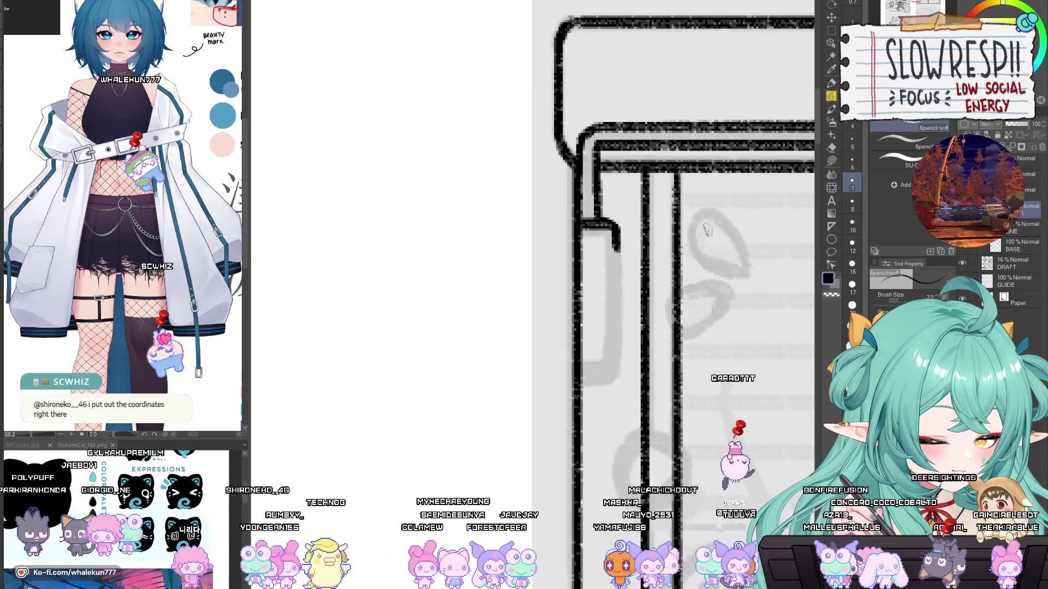
key("ctrl+z")
Step: Trace the tab edge along a linear ruler down to a rounded bottom corner
key("u")
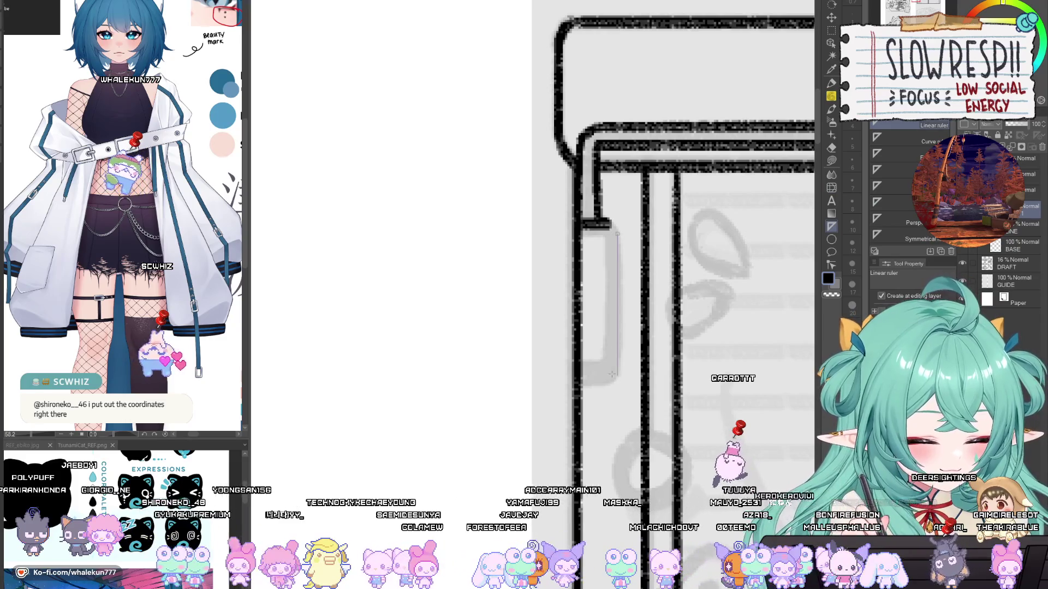
key("p")
left_click_drag(622, 232, 617, 380)
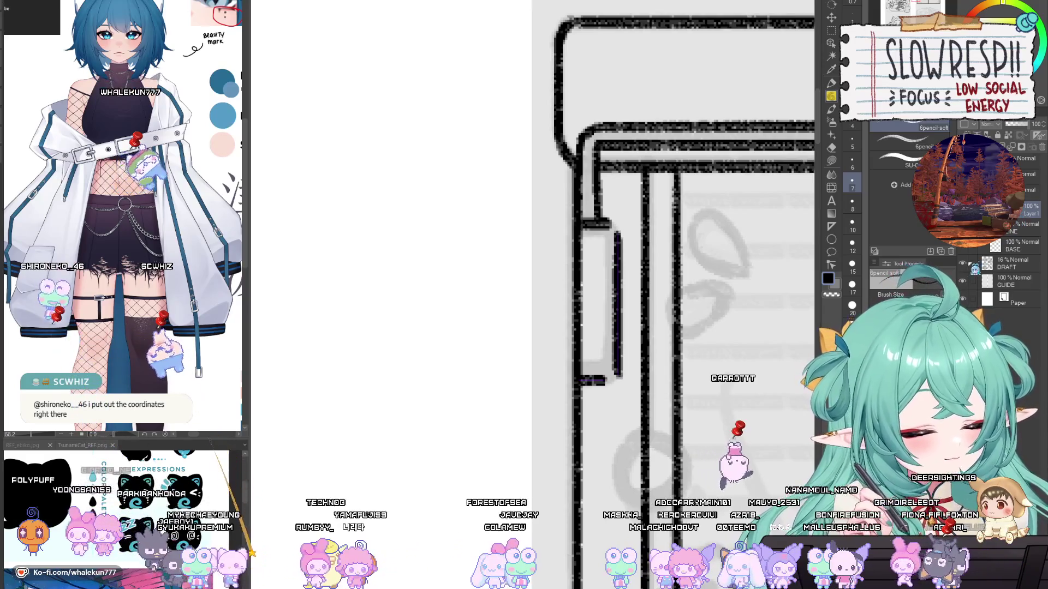
mouse_move(617, 221)
left_mouse_down()
mouse_move(617, 371)
mouse_move(603, 382)
left_mouse_up()
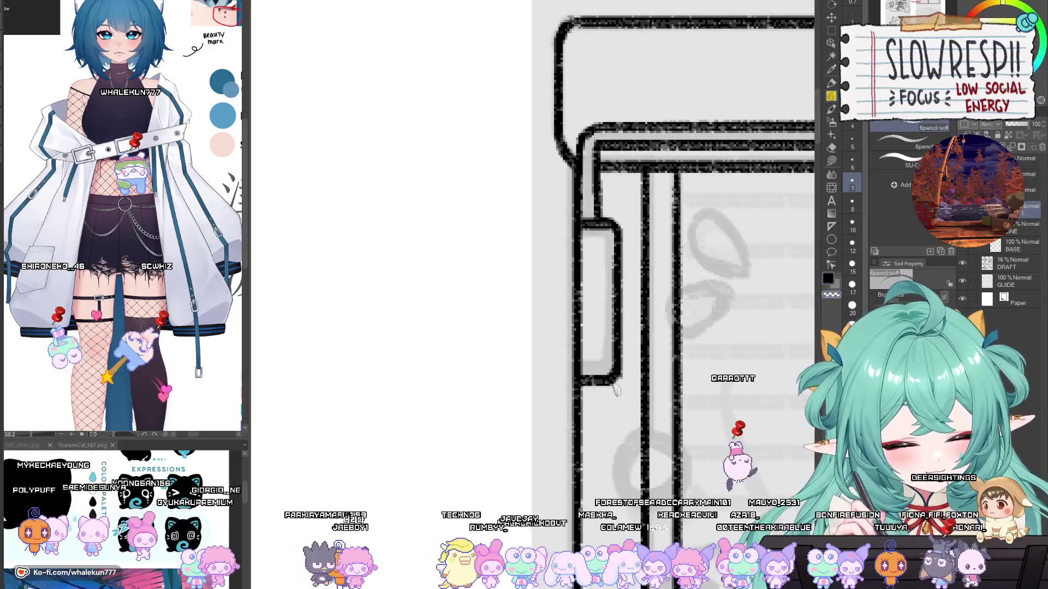
scroll(632, 373, "down", 5)
scroll(600, 360, "up", 2)
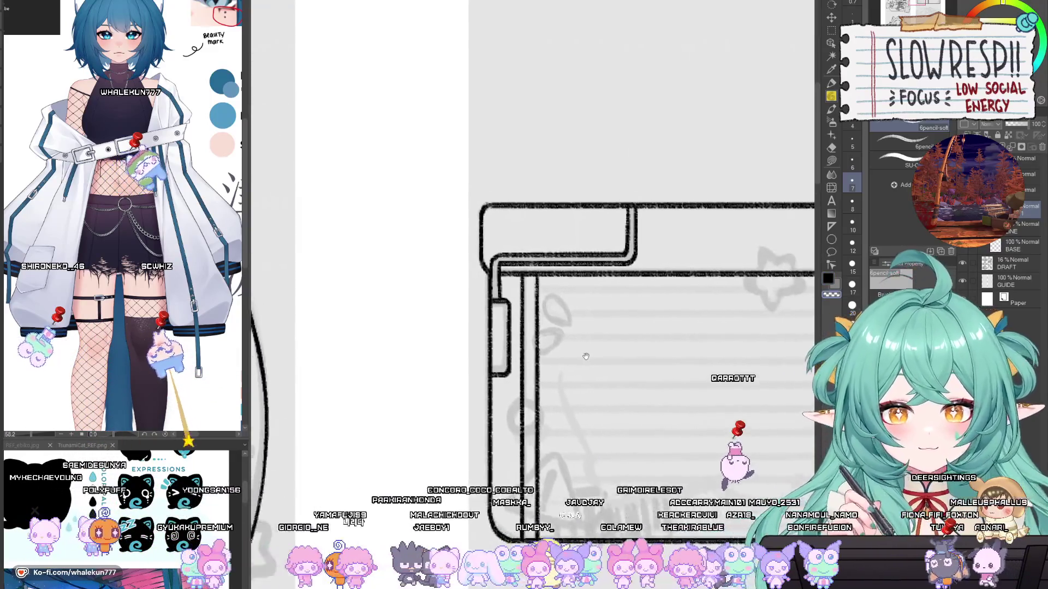
Step: Mirror the canvas view to check the drawing and move to the notebook's lower-left corner
left_click_drag(666, 351, 585, 351)
key("h")
key("h")
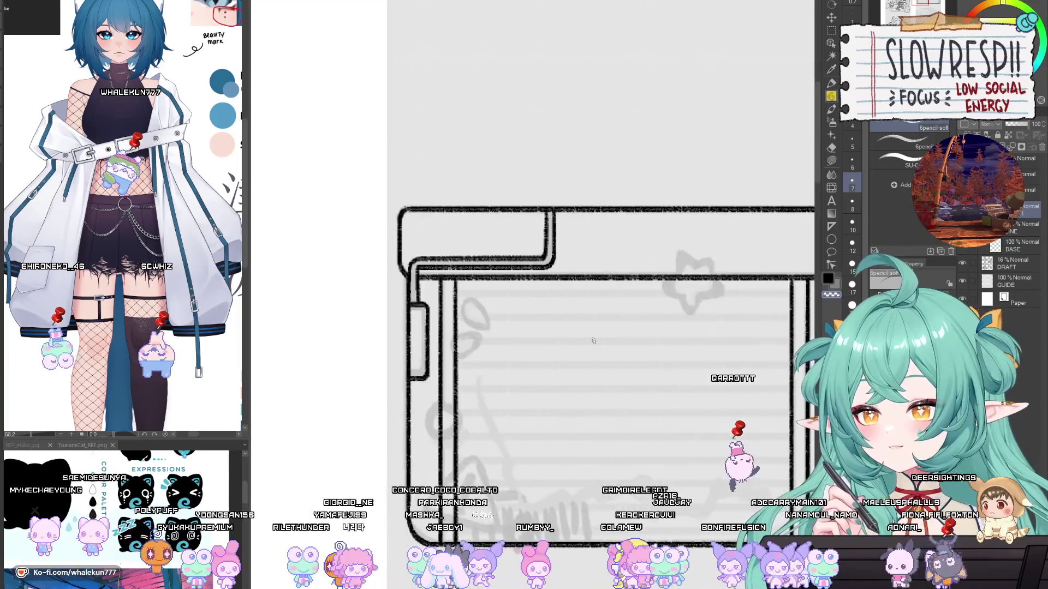
scroll(594, 340, "up", 2)
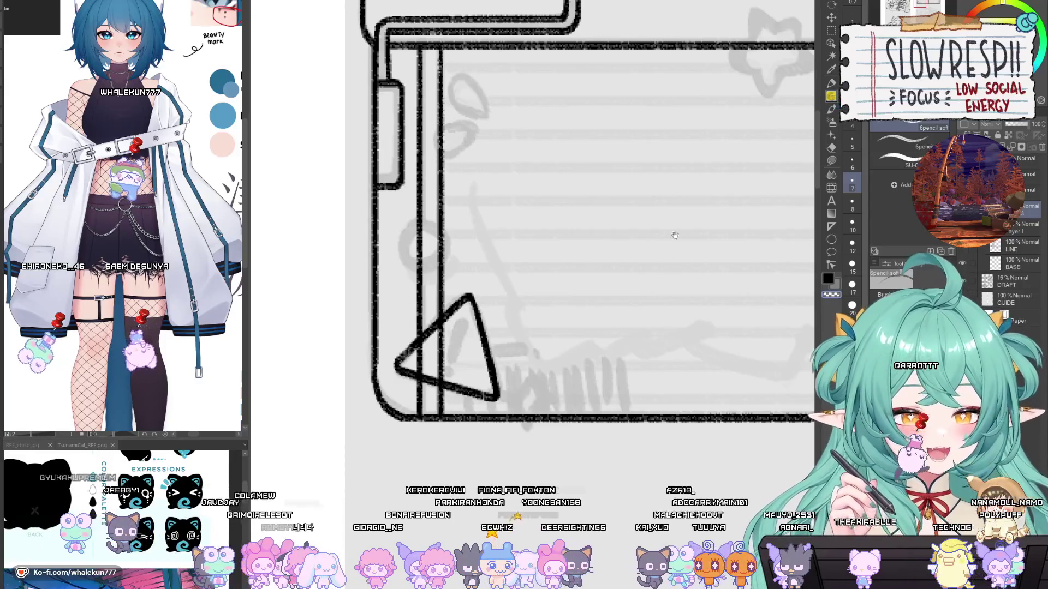
left_click_drag(675, 235, 671, 279)
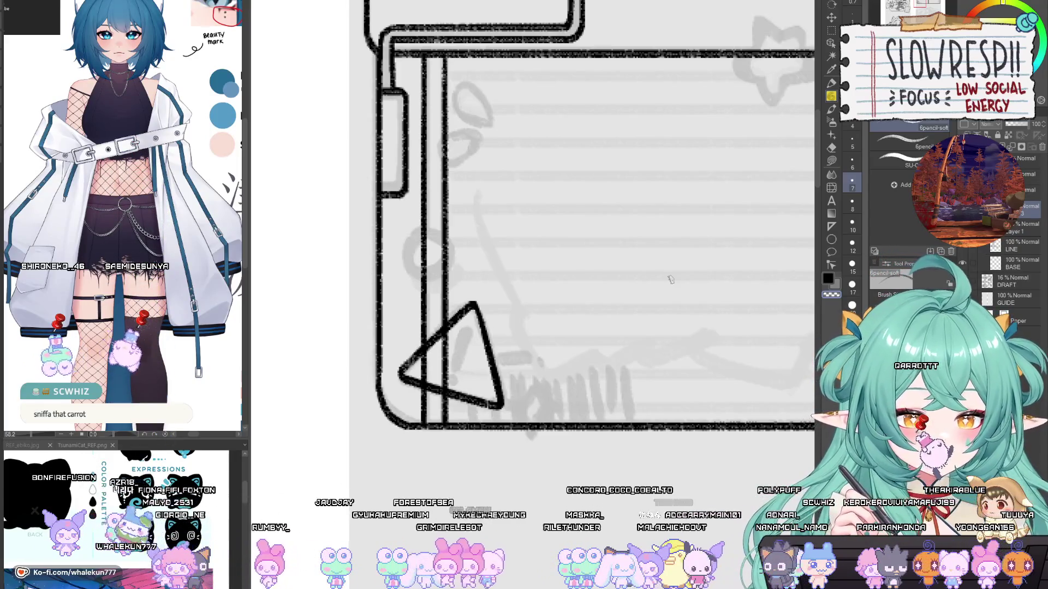
mouse_move(676, 370)
left_mouse_down()
mouse_move(665, 322)
mouse_move(652, 328)
left_mouse_up()
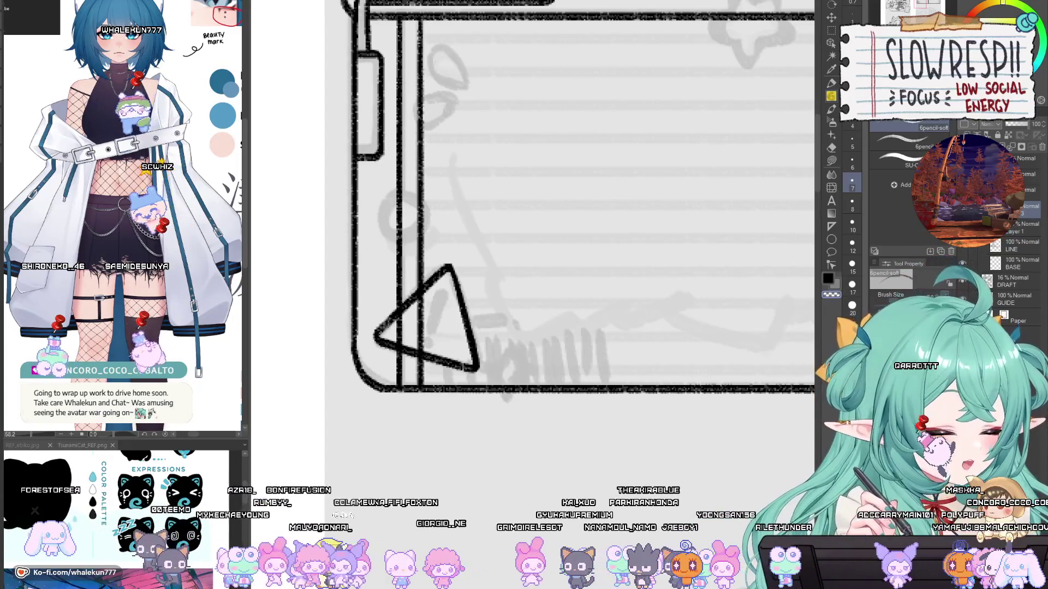
scroll(597, 460, "down", 5)
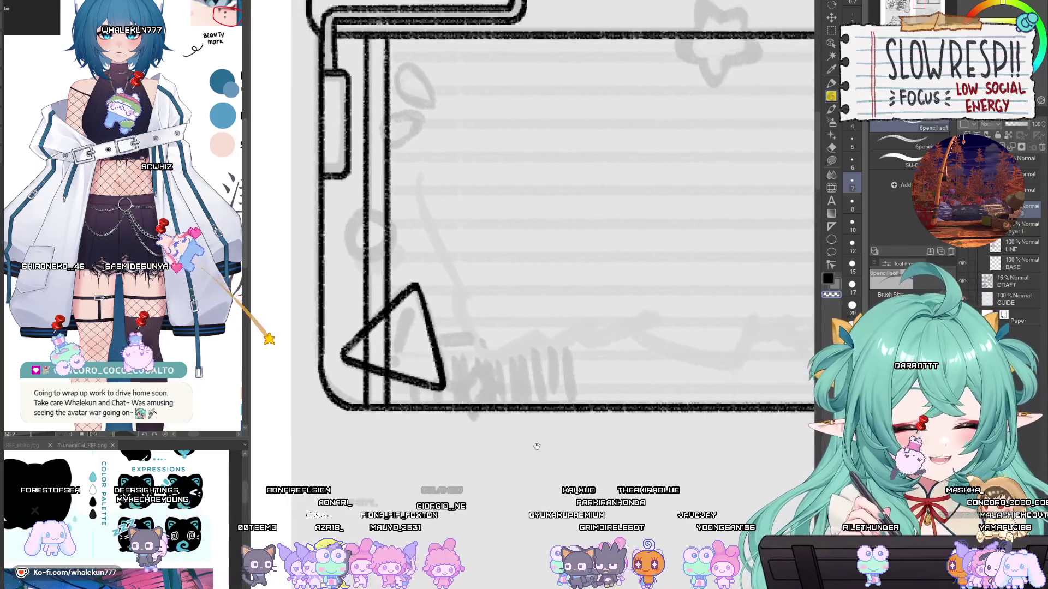
Step: On a new layer, draw the first L-shaped edge of the tag, redrawing it twice
scroll(597, 460, "right", 5)
scroll(706, 484, "up", 2)
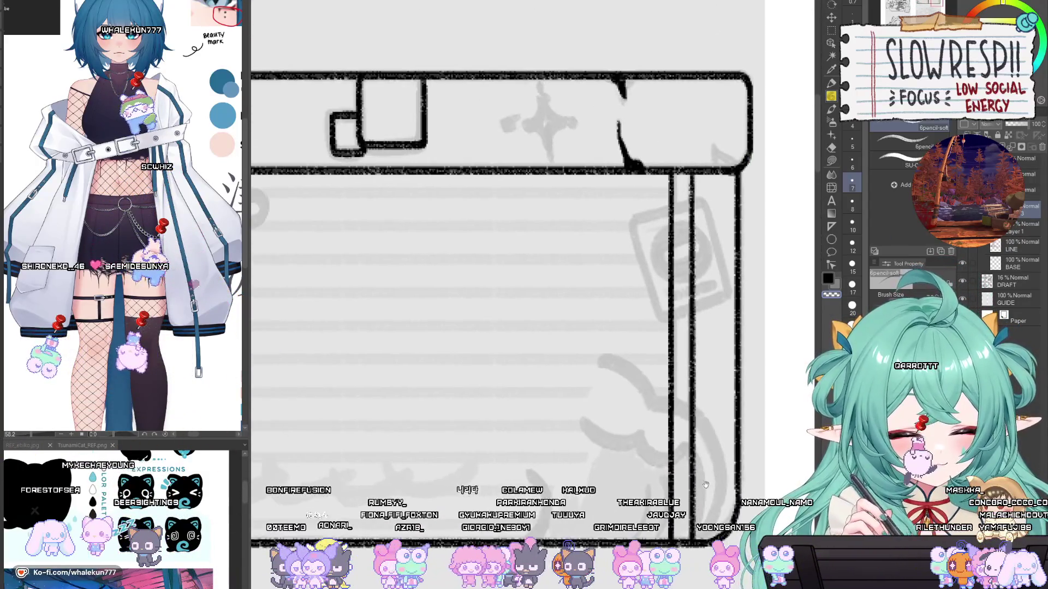
scroll(681, 232, "left", 1)
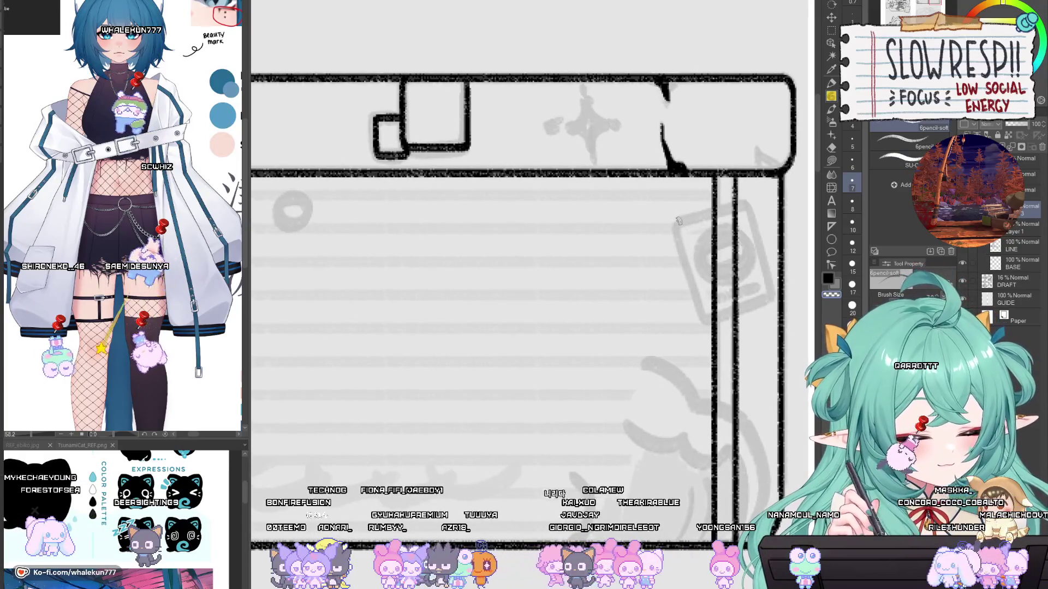
key("ctrl+shift+n")
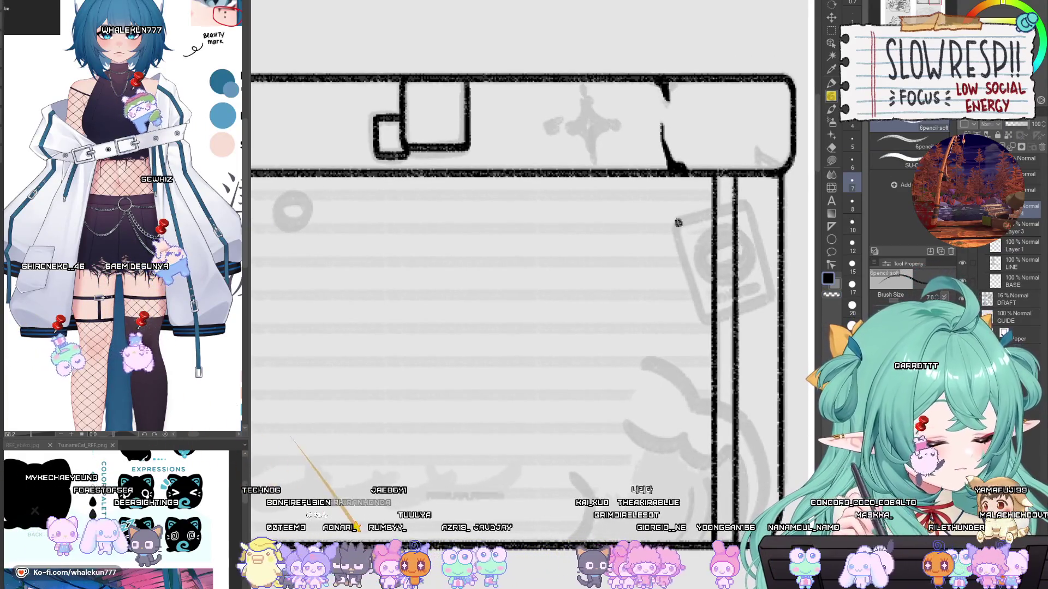
left_click_drag(674, 226, 743, 206)
key("ctrl+z")
left_click_drag(672, 227, 743, 206)
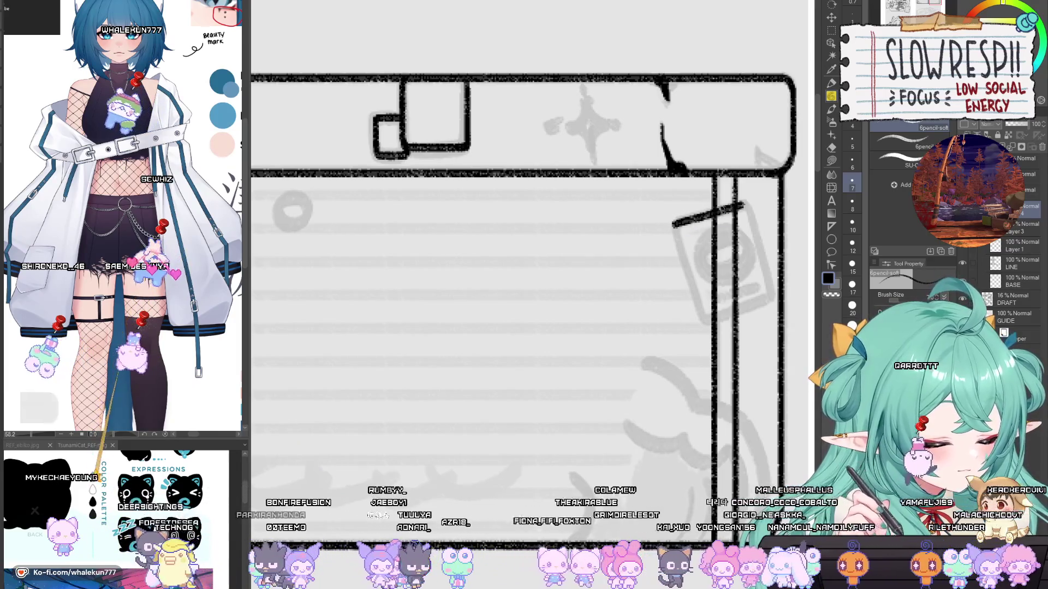
key("ctrl+z")
left_click_drag(672, 226, 744, 206)
mouse_move(743, 206)
left_mouse_down()
mouse_move(639, 256)
mouse_move(665, 345)
mouse_move(602, 348)
left_mouse_up()
Step: Paste and rotate a copy of the L to close the square, align it, merge down and delete Layer 3
key("ctrl+v")
key("ctrl+t")
key("Return")
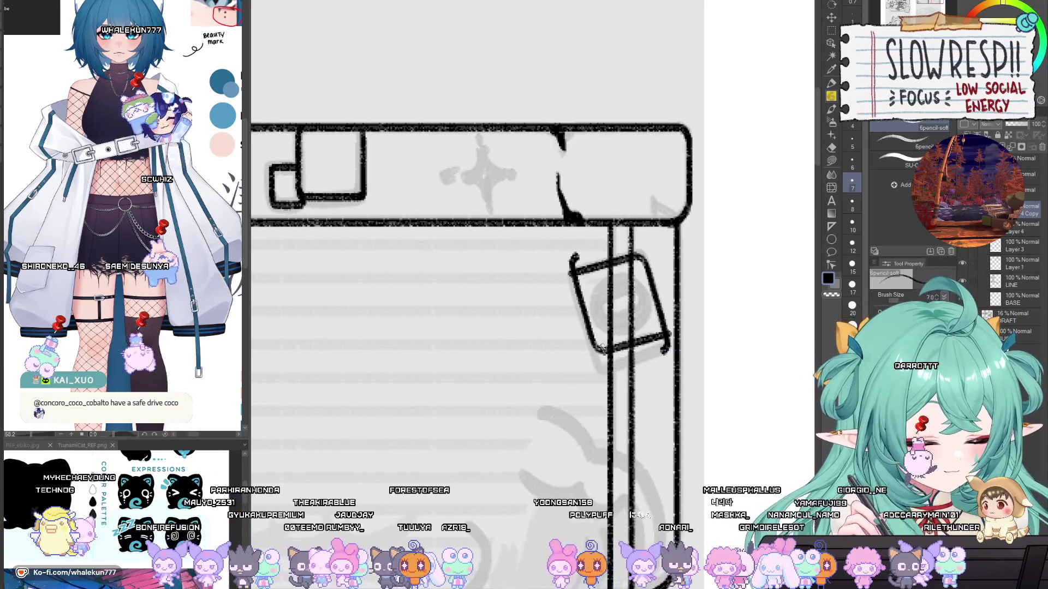
key("k")
left_click_drag(686, 333, 683, 344)
key("ctrl+e")
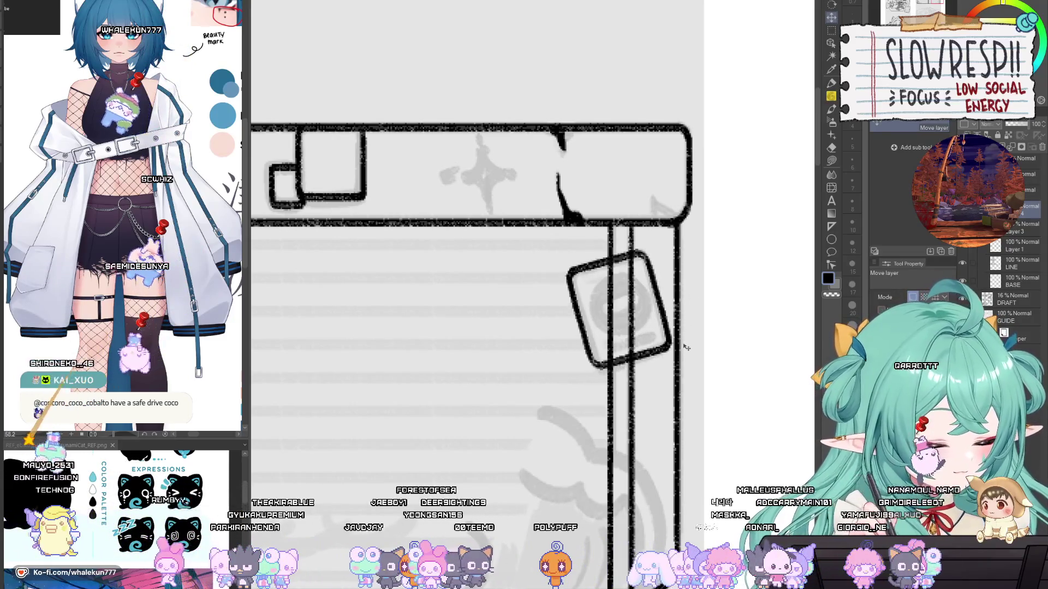
scroll(696, 345, "down", 5)
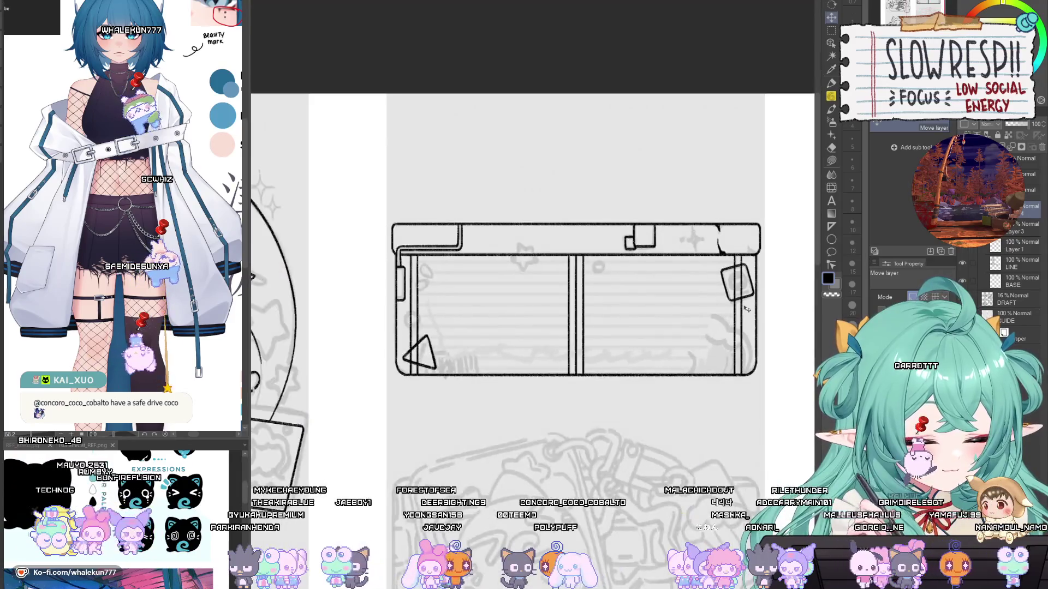
key("ctrl+e")
Step: Erase the sketch lines inside the tilted tag
key("e")
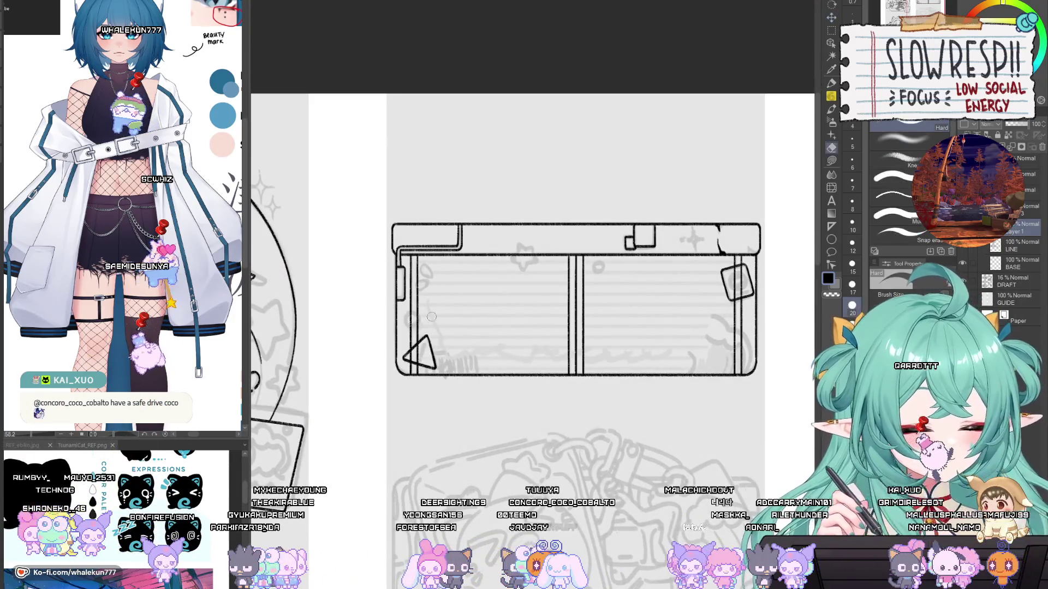
scroll(410, 329, "up", 5)
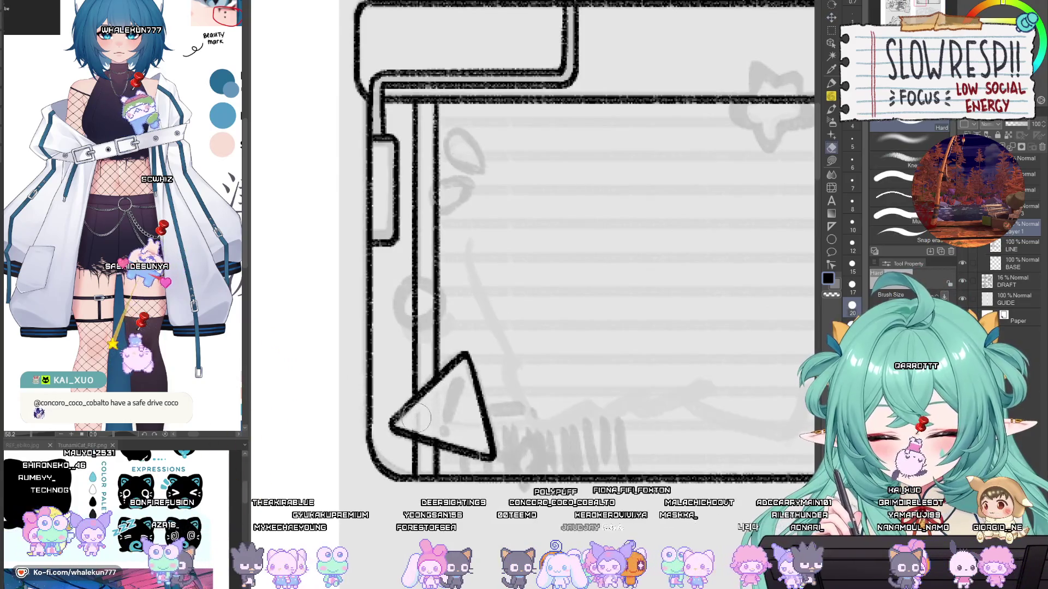
scroll(581, 252, "down", 5)
scroll(582, 252, "up", 5)
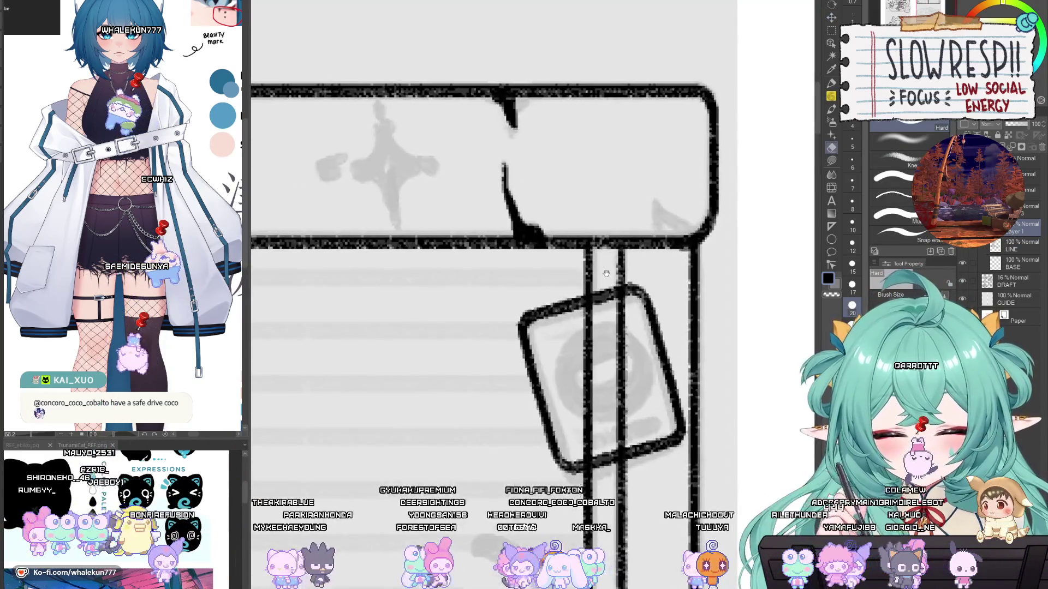
mouse_move(590, 297)
left_mouse_down()
mouse_move(611, 343)
mouse_move(606, 382)
mouse_move(622, 445)
left_mouse_up()
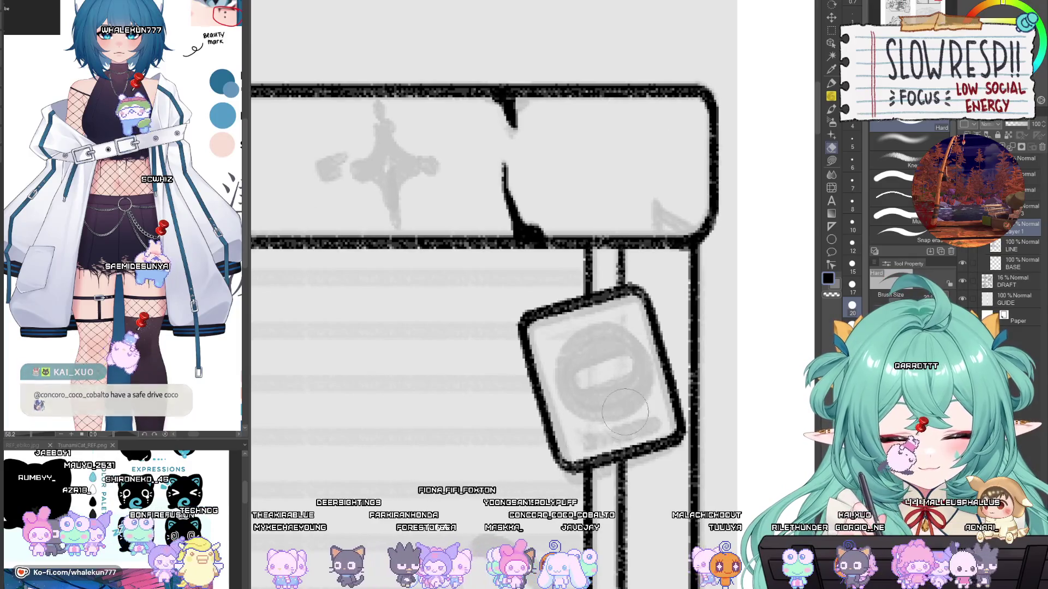
Step: Hide the !!RULES!! lettering and zoom in and out to check the banner
scroll(622, 445, "down", 5)
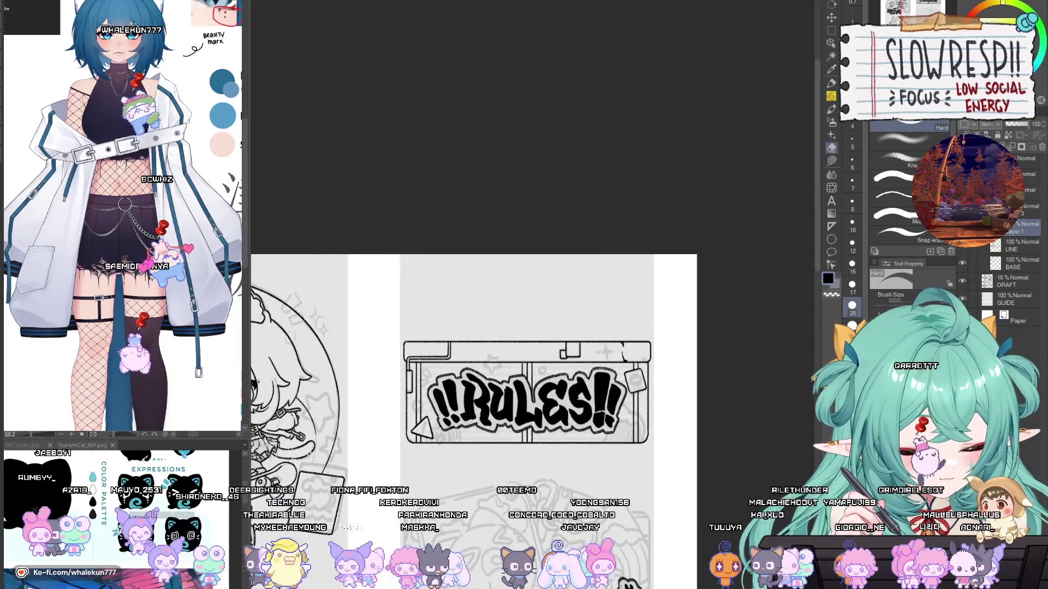
key("Delete")
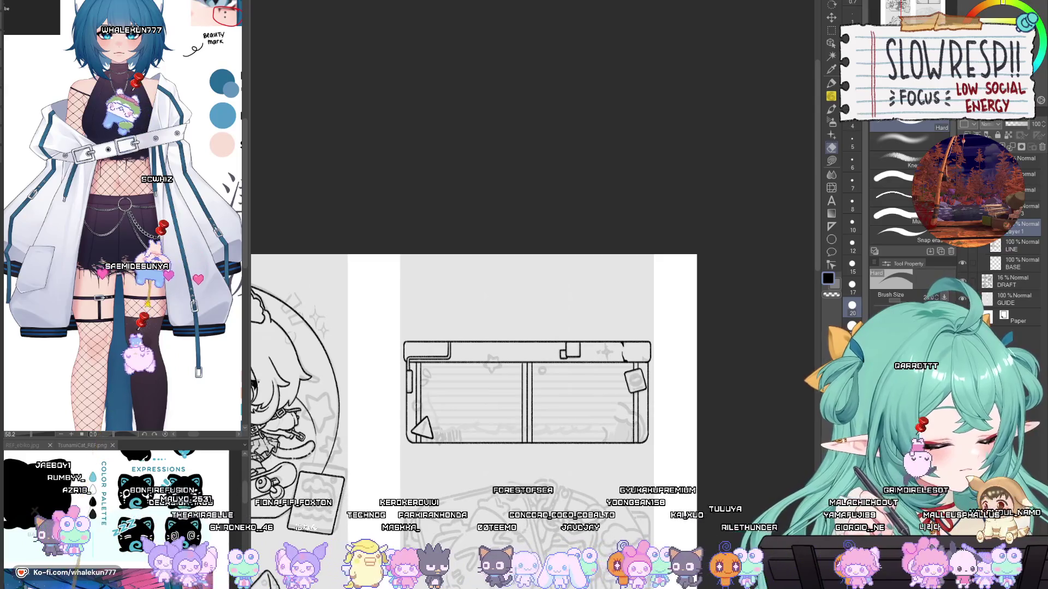
mouse_move(566, 367)
left_mouse_down()
mouse_move(628, 304)
mouse_move(627, 351)
left_mouse_up()
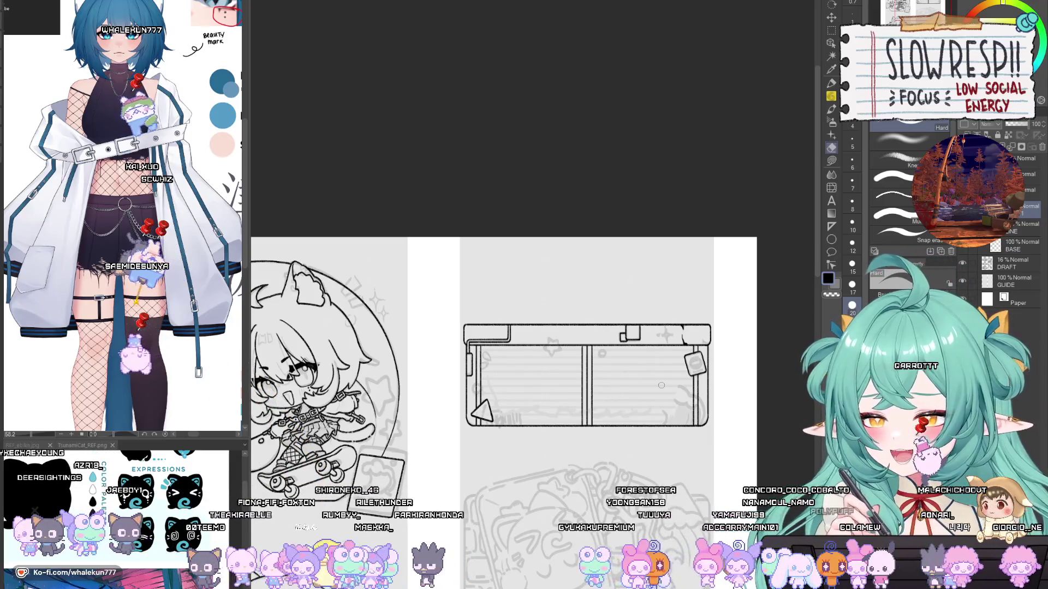
key("p")
left_click_drag(664, 322, 680, 236)
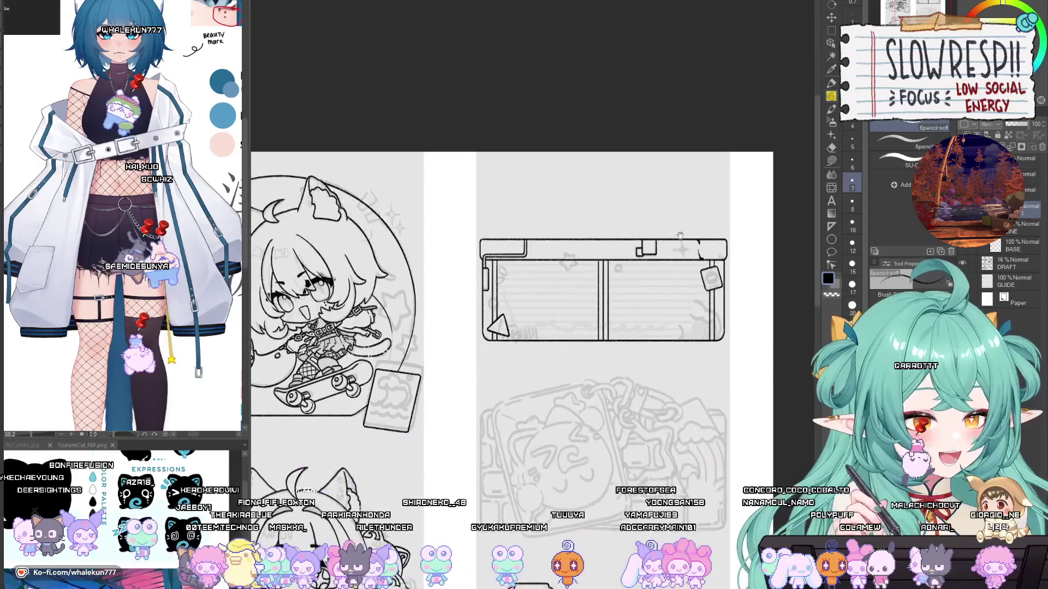
left_click(658, 266, "ctrl")
left_click_drag(651, 480, 666, 333)
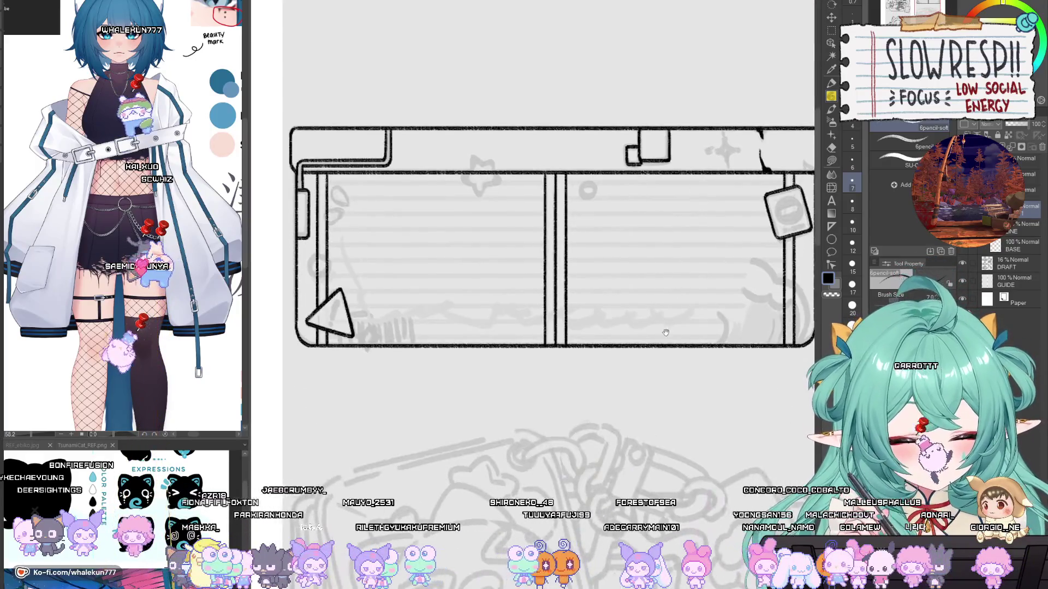
left_click(637, 363, "ctrl")
left_click(709, 393, "ctrl+alt")
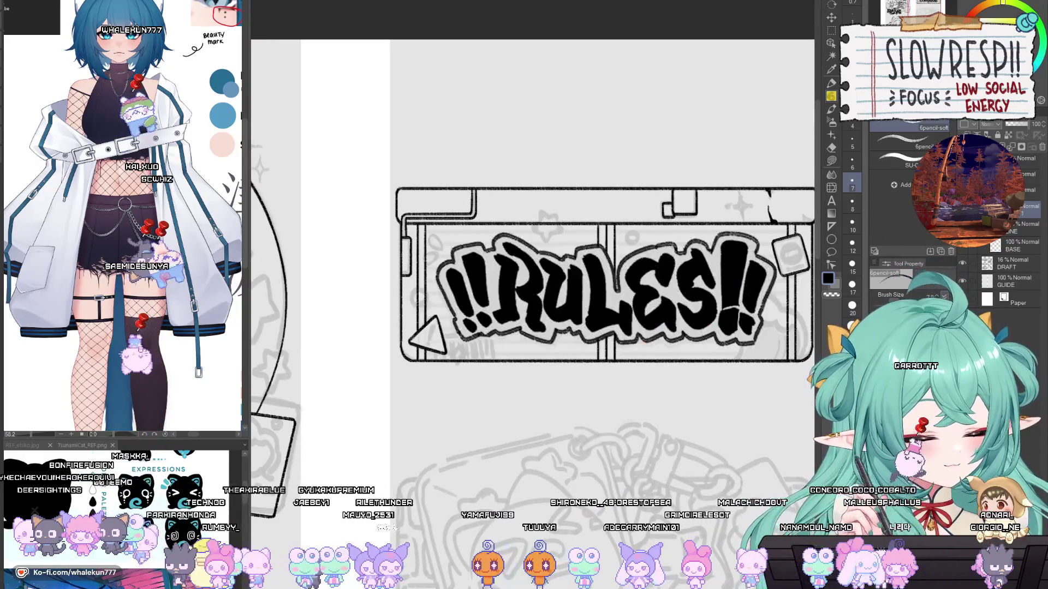
Step: Toggle the lettering again, add a new layer above LINE and ink an arc at right
key("ctrl+plus")
key("ctrl+plus")
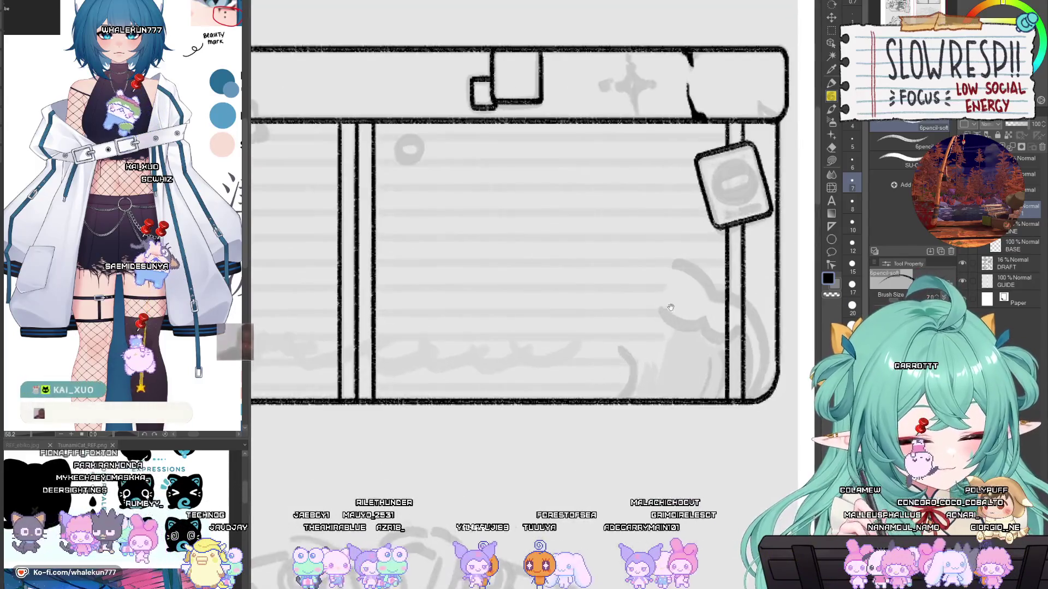
key("ctrl+shift+n")
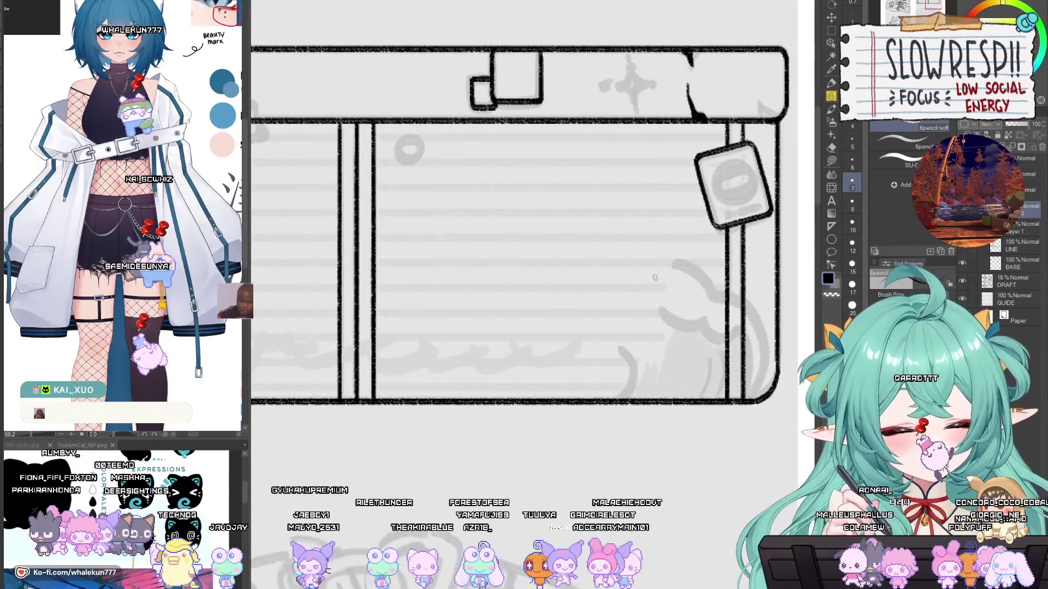
mouse_move(676, 265)
left_mouse_down()
mouse_move(571, 277)
mouse_move(599, 339)
mouse_move(617, 334)
mouse_move(644, 258)
mouse_move(596, 331)
mouse_move(614, 336)
mouse_move(604, 266)
mouse_move(605, 339)
mouse_move(630, 335)
mouse_move(592, 293)
mouse_move(576, 339)
mouse_move(624, 333)
left_mouse_up()
Step: Ink a line from the wave down to the bottom border, undoing and redrawing until it fits
key("ctrl+z")
key("ctrl+z")
key("ctrl+z")
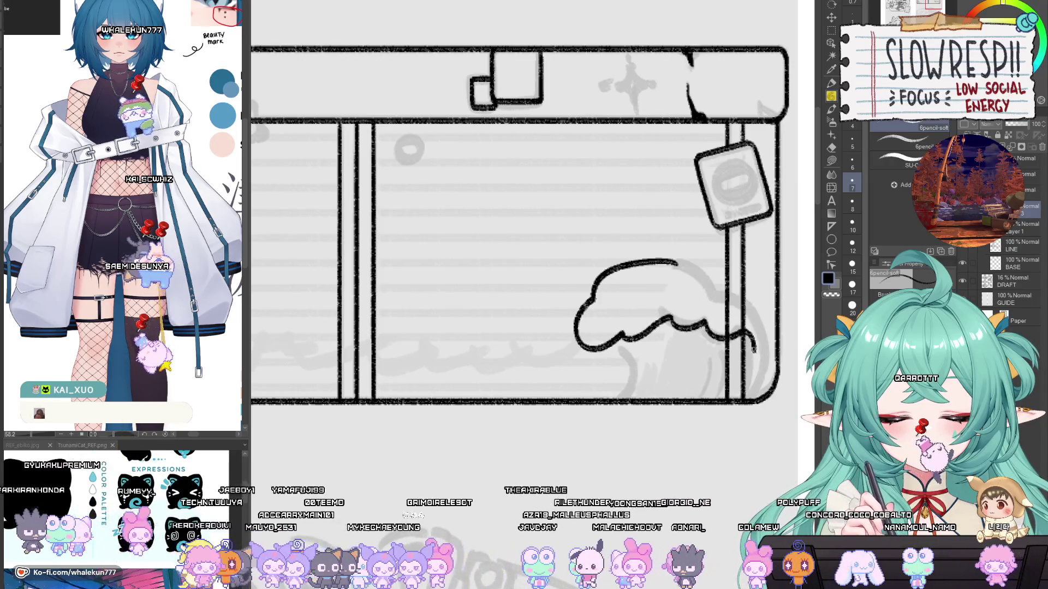
left_click_drag(746, 380, 732, 399)
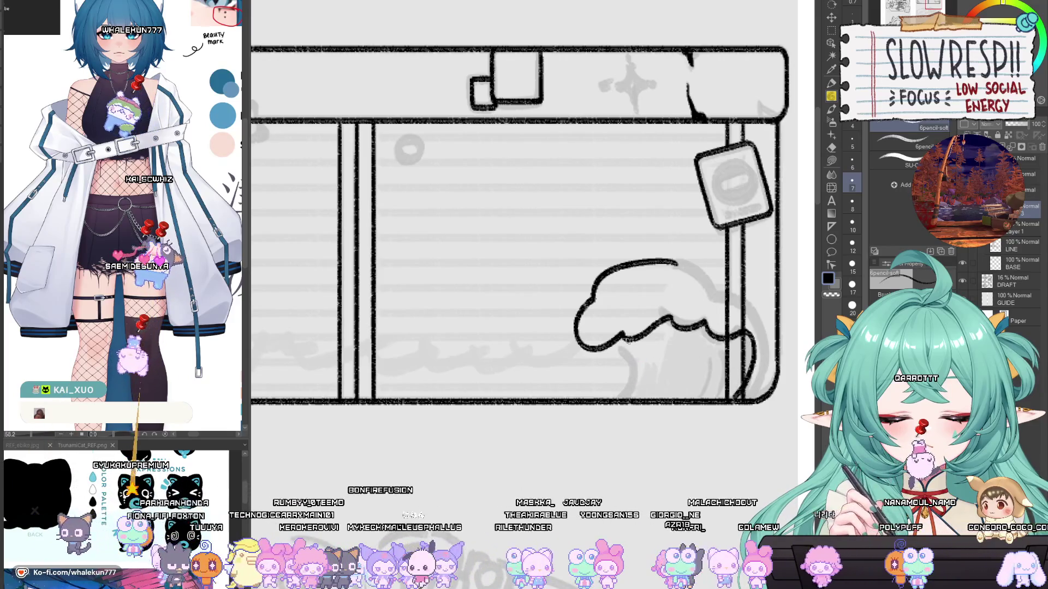
mouse_move(631, 375)
left_mouse_down()
mouse_move(616, 392)
mouse_move(599, 371)
mouse_move(571, 372)
mouse_move(579, 387)
left_mouse_up()
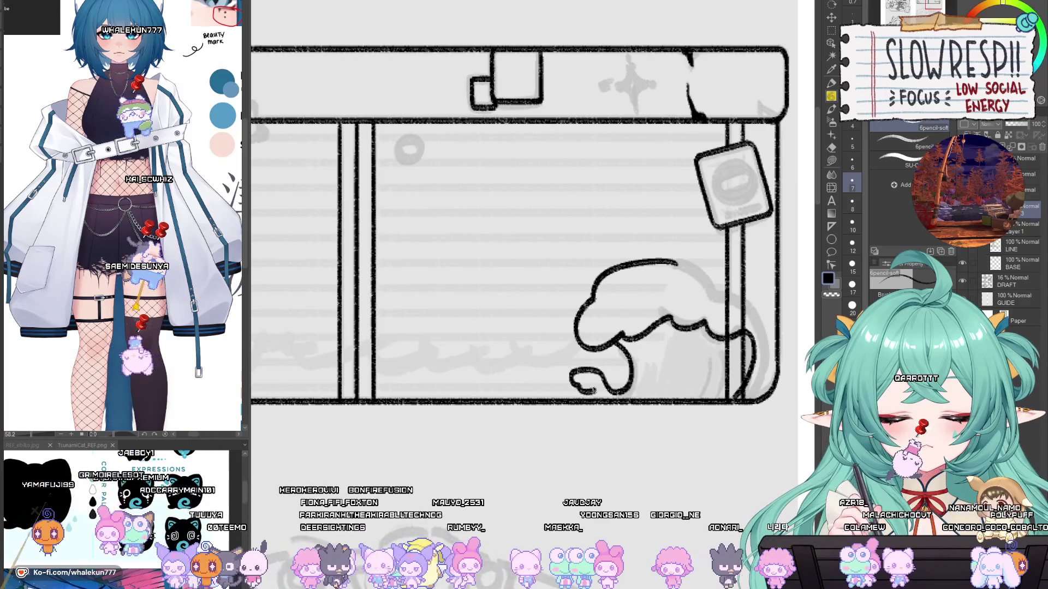
key("ctrl+z")
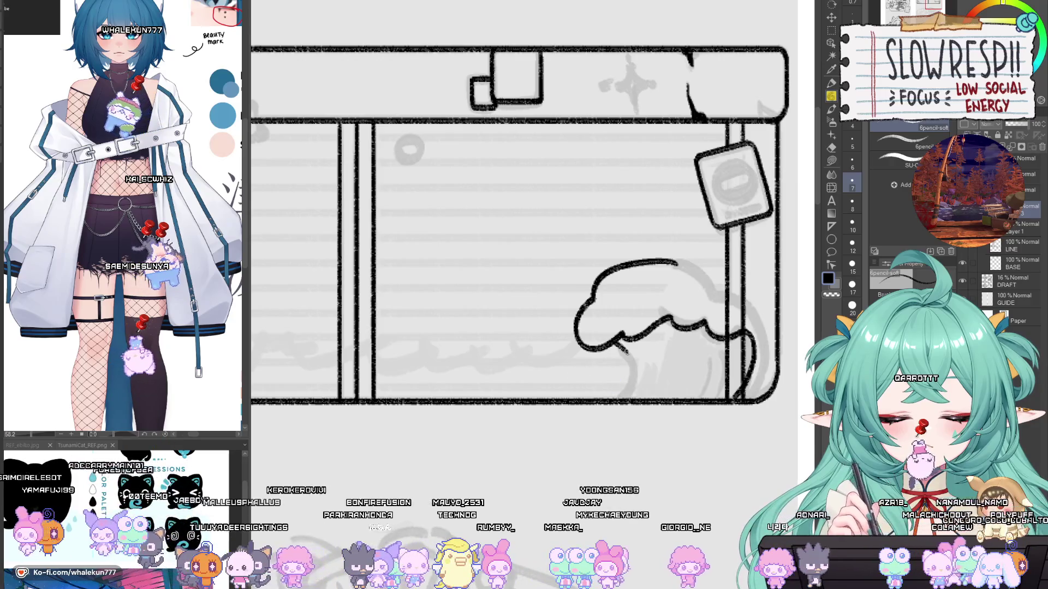
left_click_drag(627, 352, 614, 405)
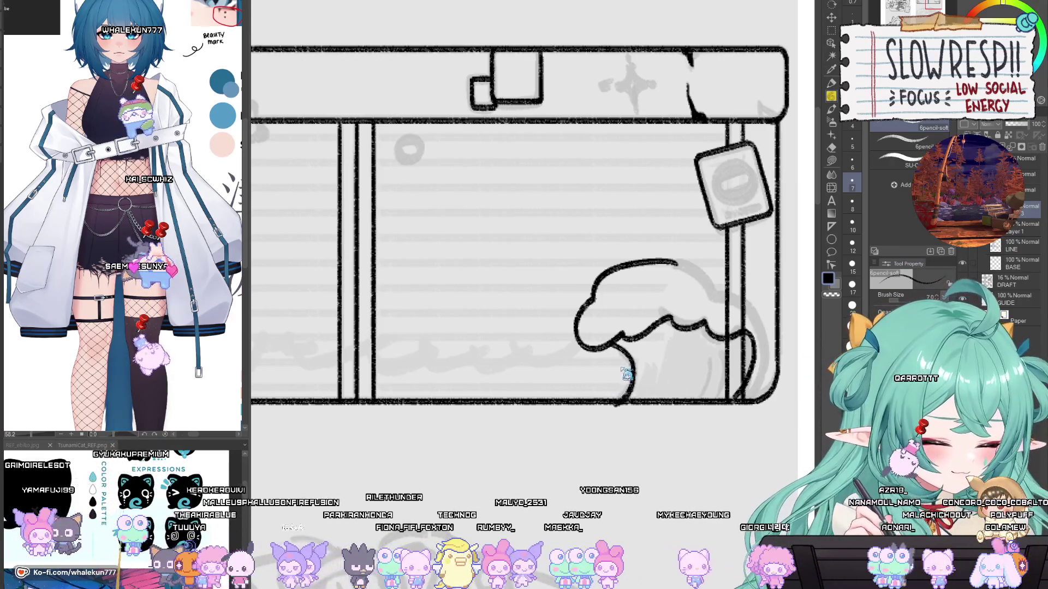
key("ctrl+z")
left_click_drag(627, 349, 618, 401)
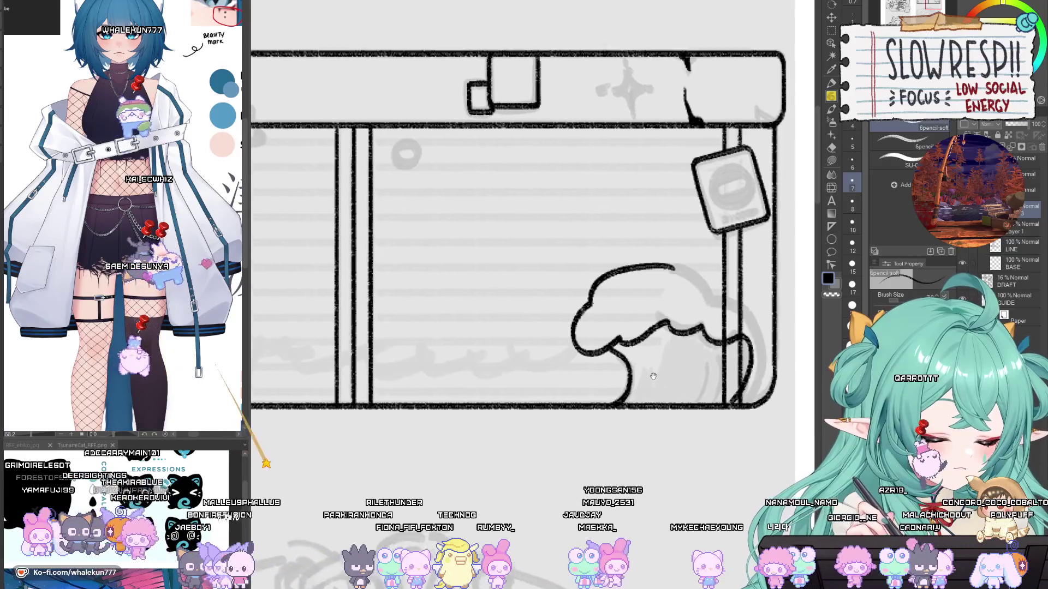
Step: Pan the banner view and shift the reference image so the whole character shows
left_click_drag(653, 371, 641, 397)
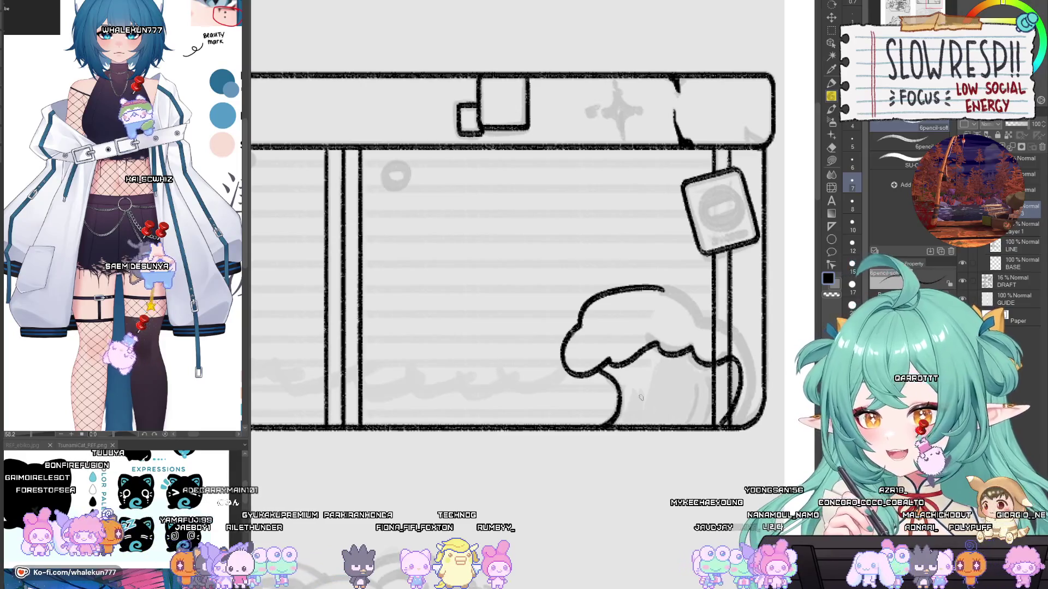
left_click_drag(641, 398, 627, 397)
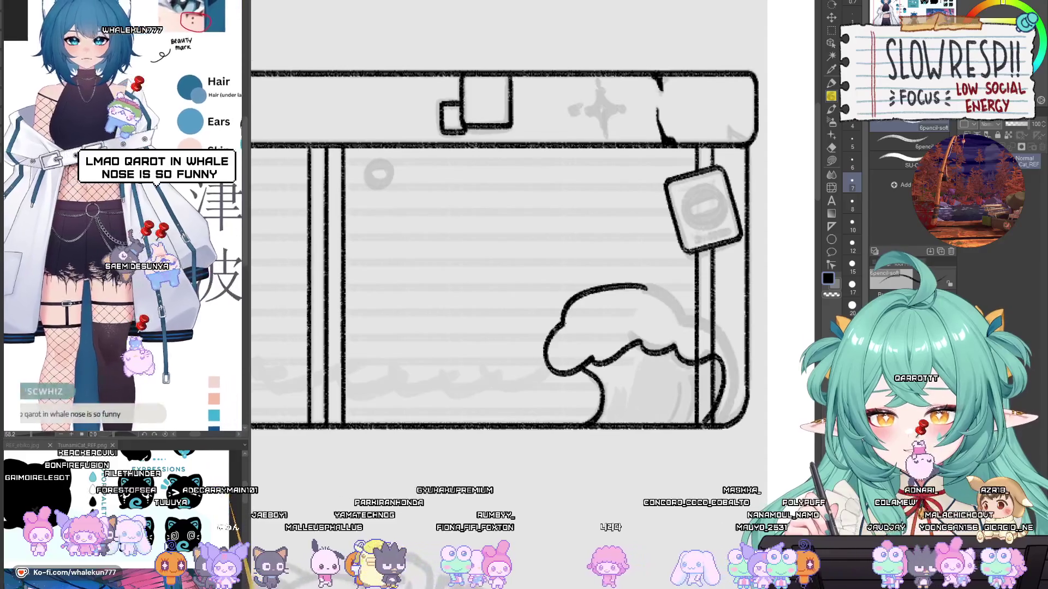
left_click_drag(203, 376, 171, 372)
left_click_drag(156, 370, 129, 370)
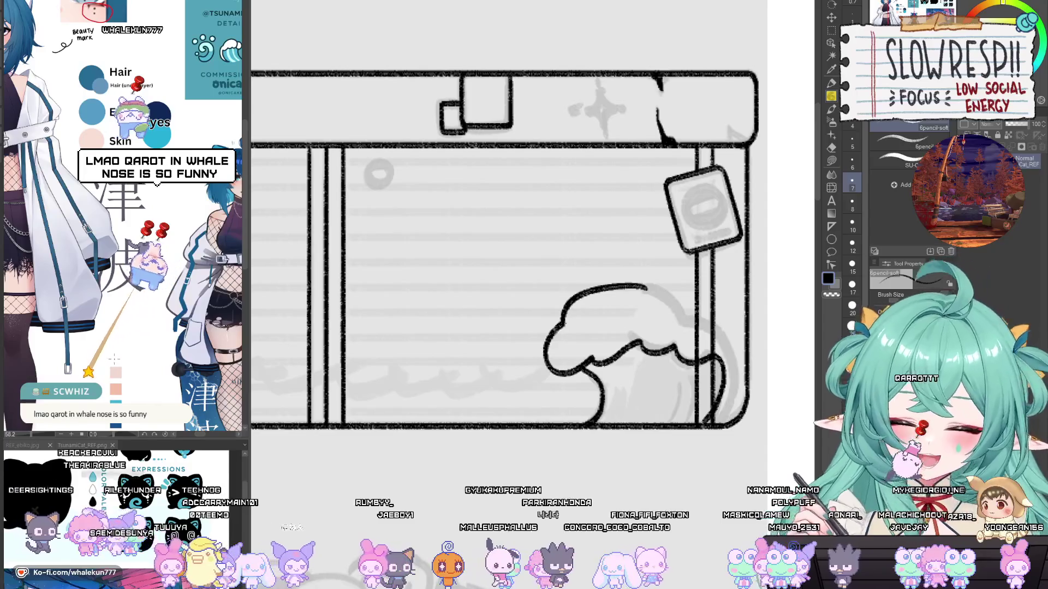
mouse_move(114, 359)
left_mouse_down()
mouse_move(158, 344)
mouse_move(171, 351)
left_mouse_up()
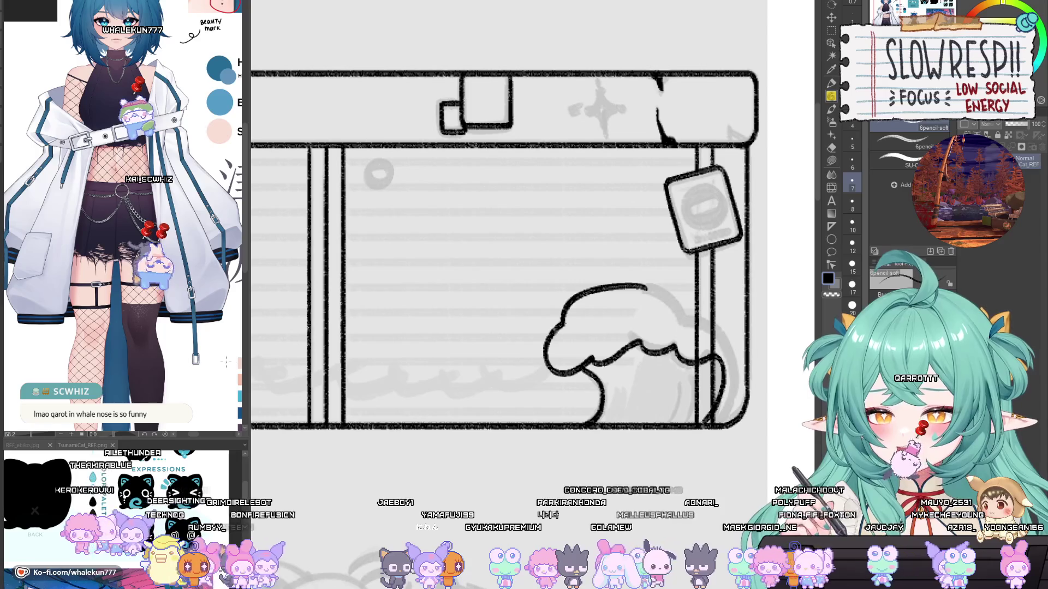
left_click_drag(647, 421, 630, 416)
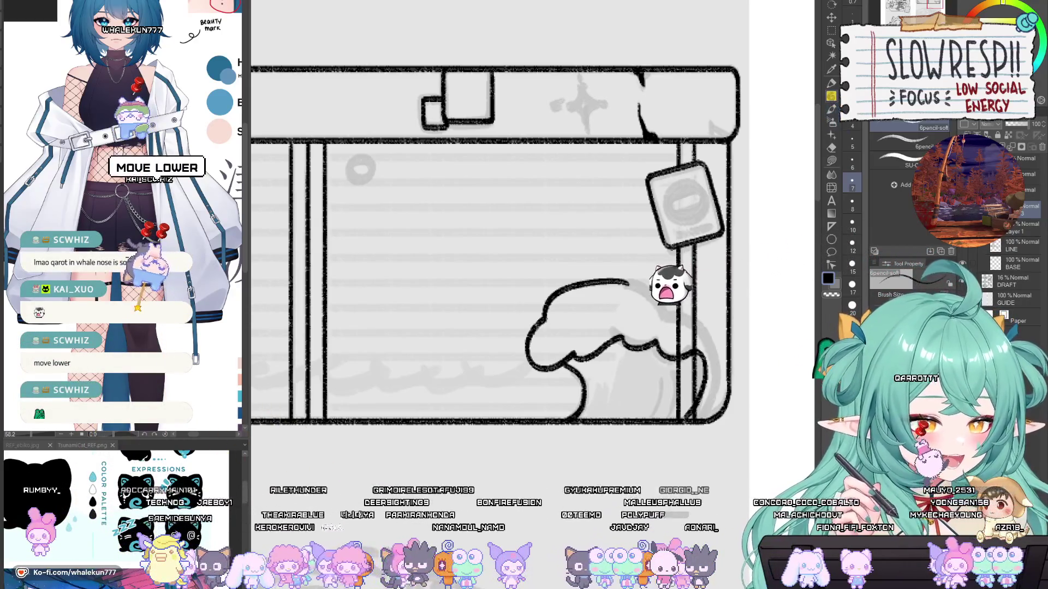
Step: In the mirrored view, ink a stroke joining the wave's two arcs
key("h")
left_click_drag(505, 364, 613, 385)
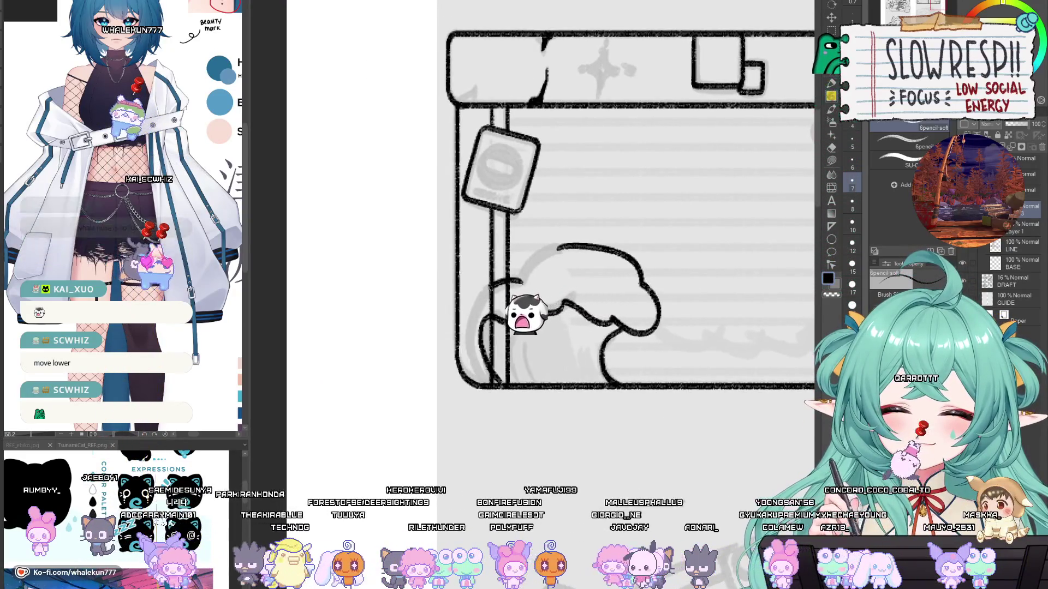
key("h")
left_click_drag(634, 373, 656, 370)
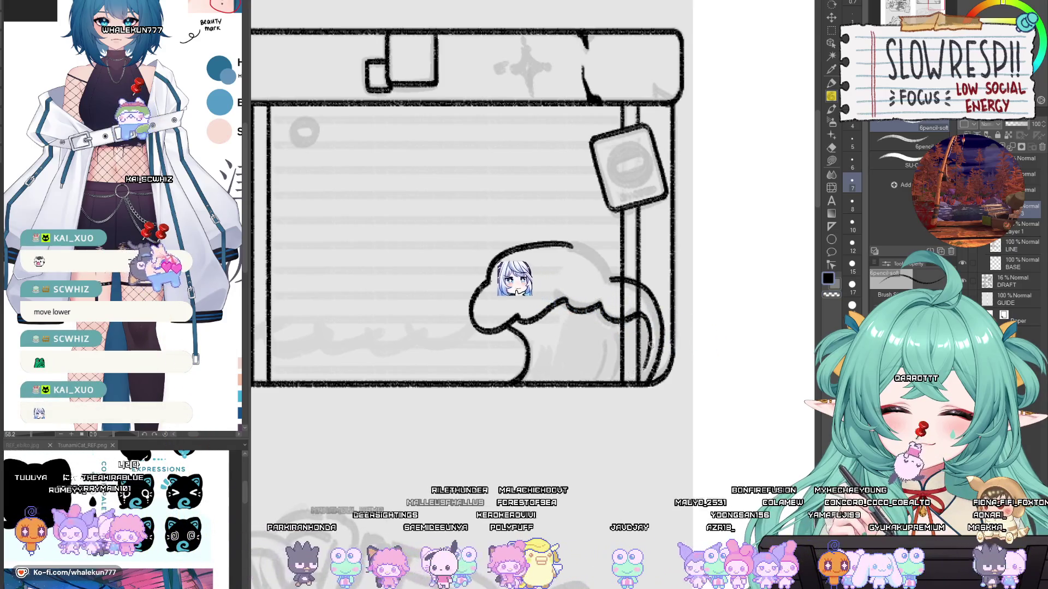
key("h")
key("h")
key("h")
left_click_drag(484, 327, 646, 368)
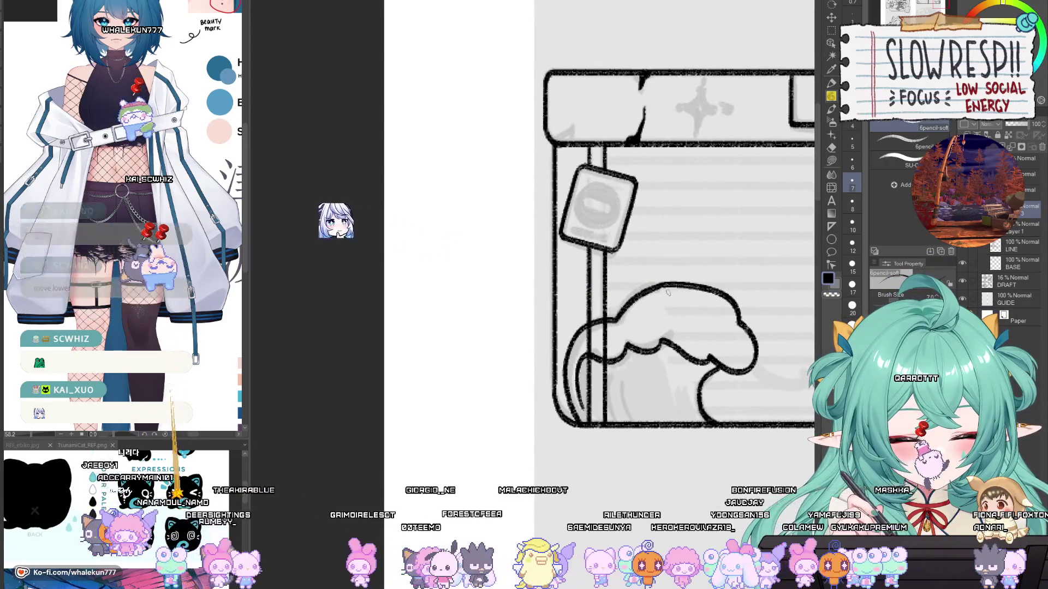
left_click_drag(618, 319, 664, 284)
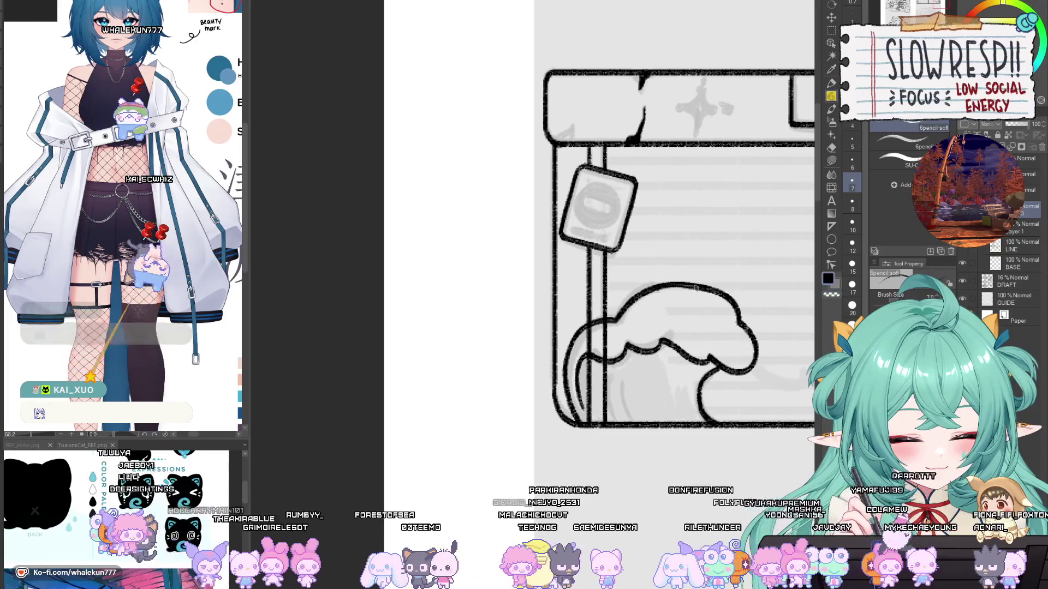
Step: Flip the view back to normal and recentre the banner with the whole wave visible
key("h")
left_click_drag(616, 370, 686, 393)
left_click_drag(578, 394, 704, 412)
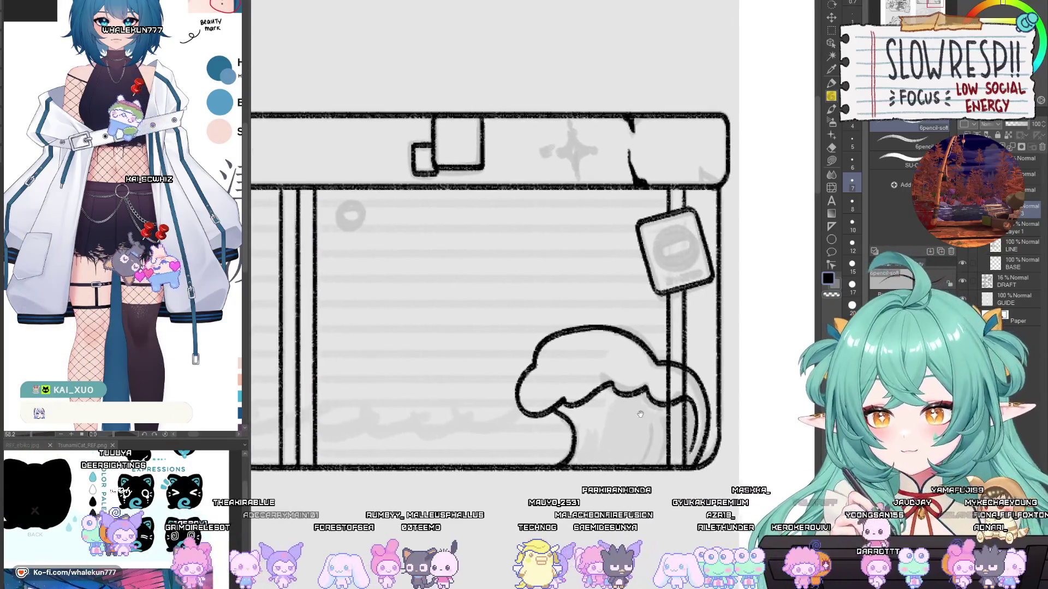
left_click_drag(635, 414, 690, 415)
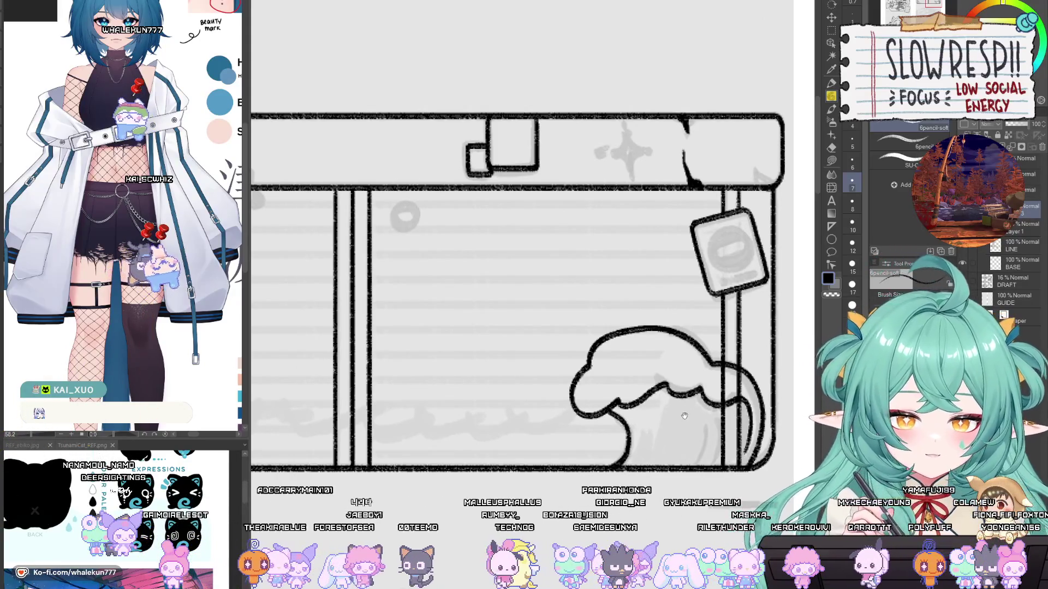
left_click_drag(676, 422, 657, 422)
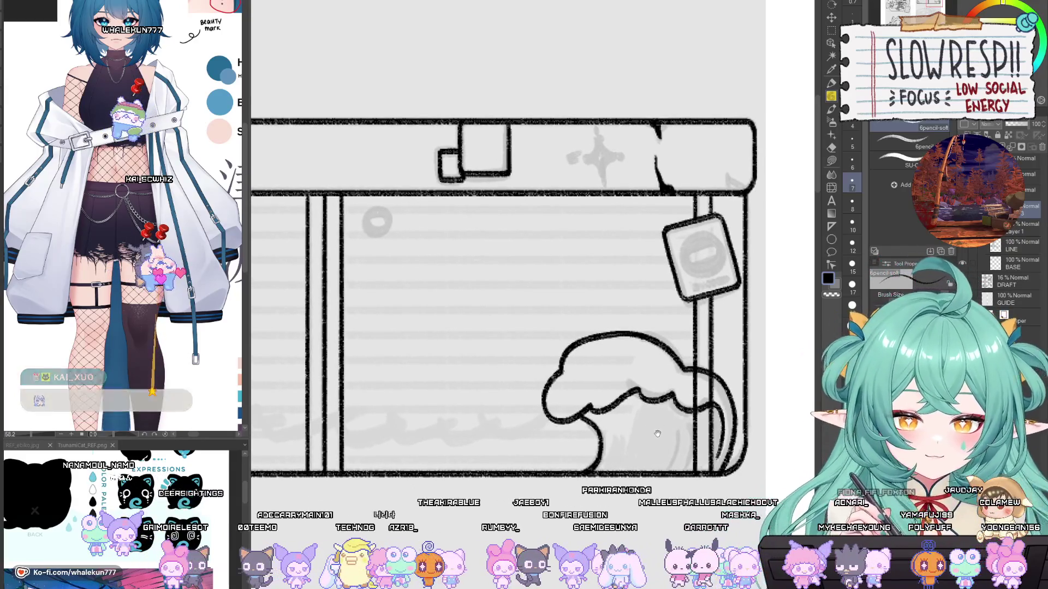
left_click_drag(665, 431, 663, 420)
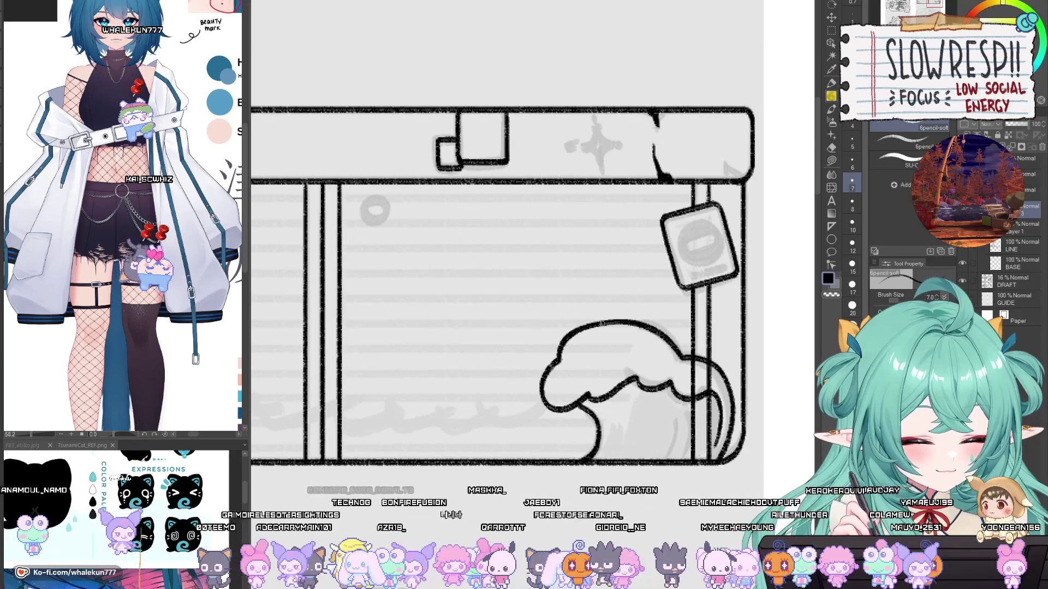
scroll(635, 339, "down", 5)
Step: Zoom and pan toward the banner's left end, briefly mirroring the view to check lines
scroll(535, 409, "up", 5)
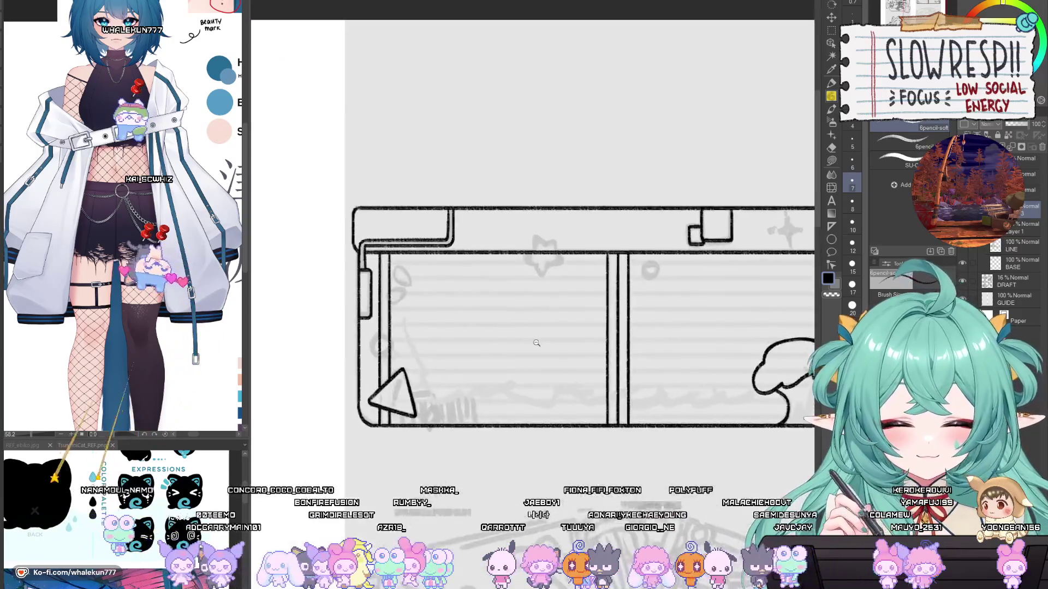
left_click_drag(573, 389, 555, 389)
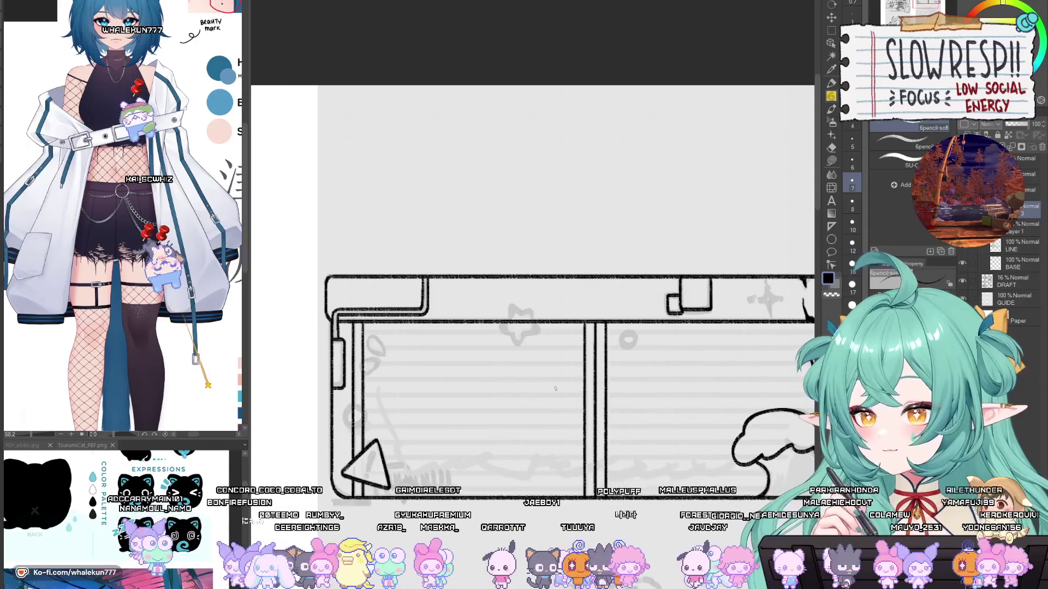
key("h")
key("h")
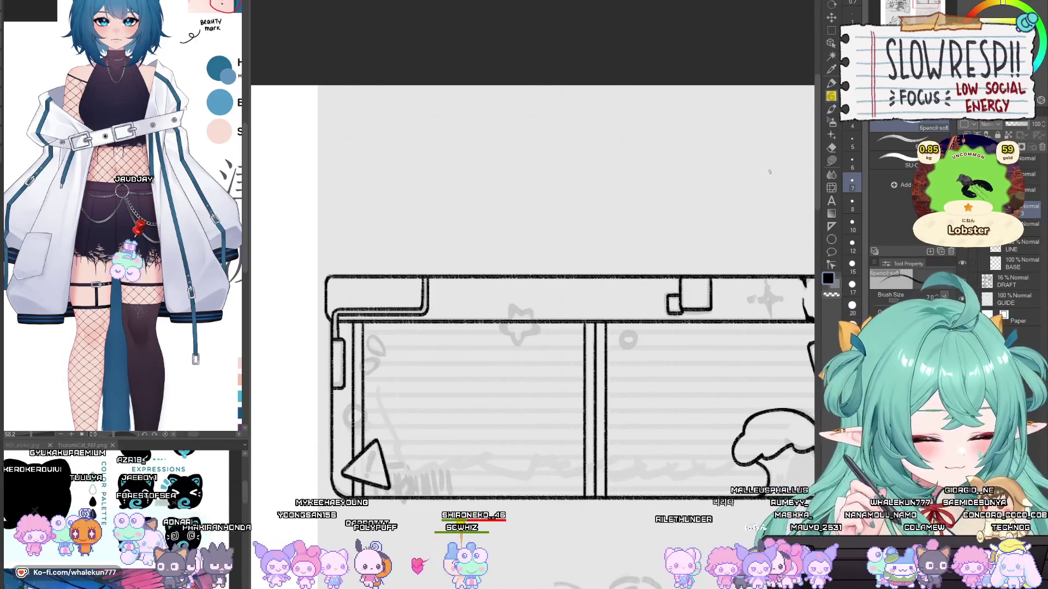
left_click_drag(770, 171, 760, 59)
scroll(642, 310, "up", 2)
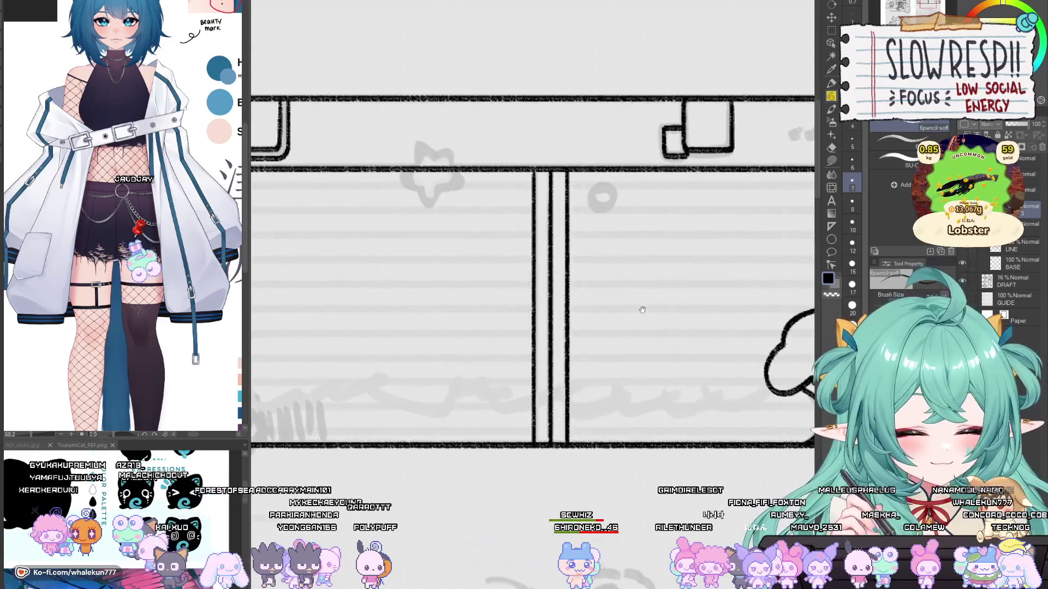
scroll(643, 310, "down", 3)
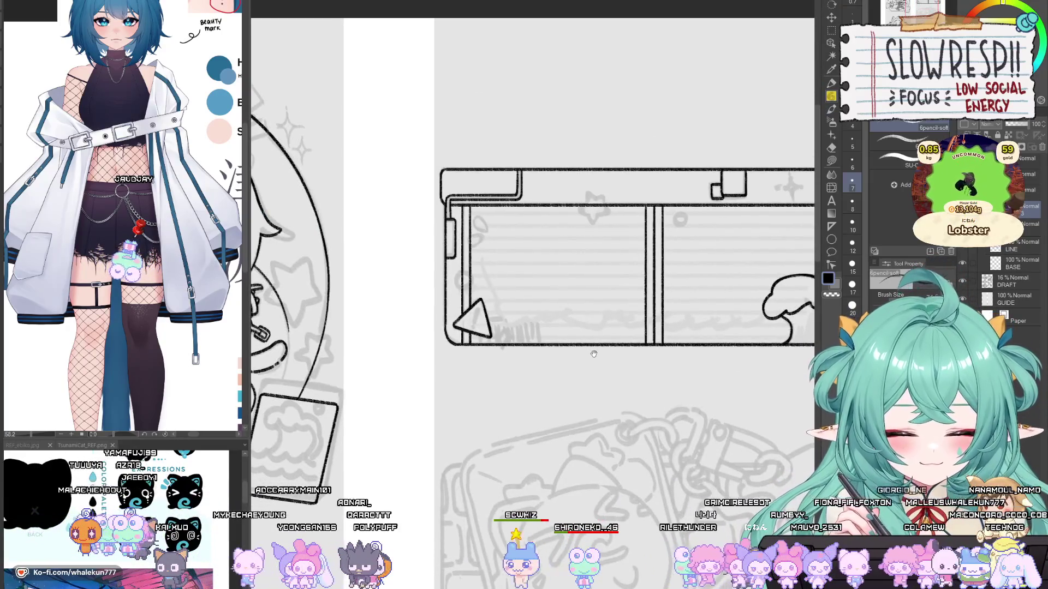
scroll(397, 373, "up", 5)
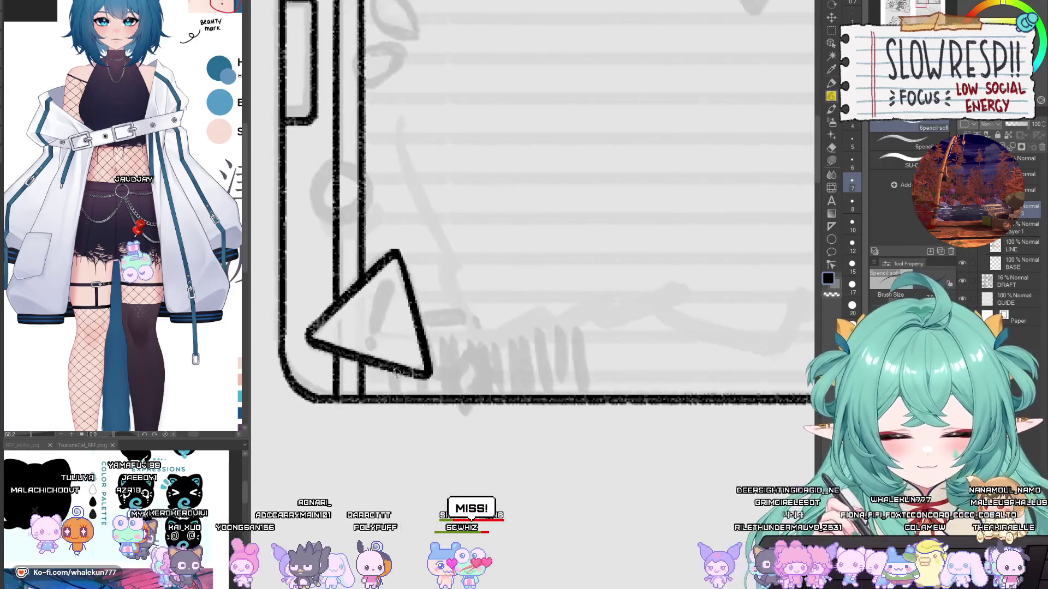
left_click_drag(450, 366, 561, 348)
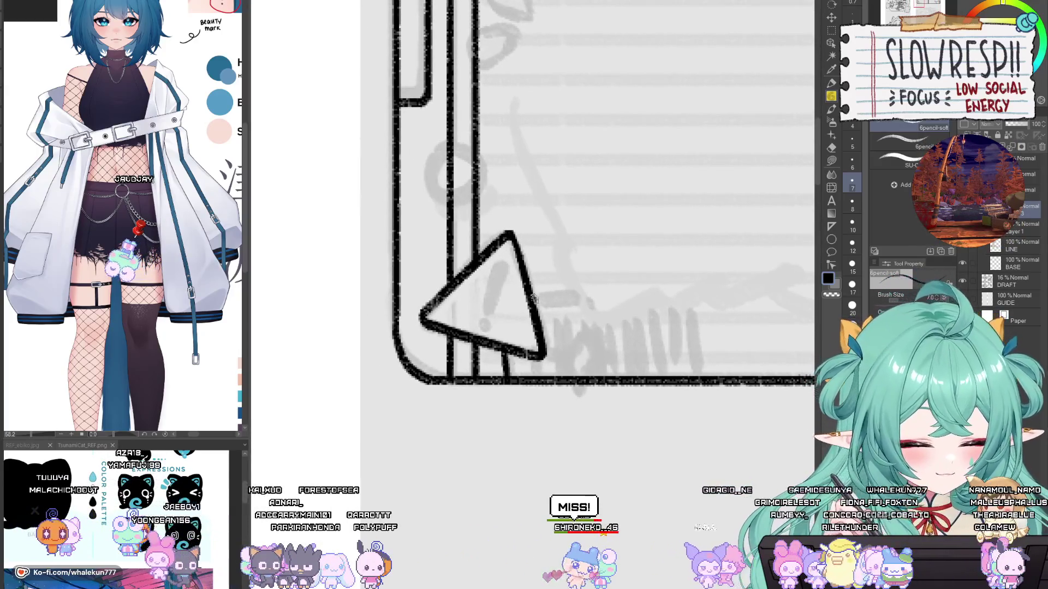
key("ctrl+z")
left_click_drag(537, 301, 627, 292)
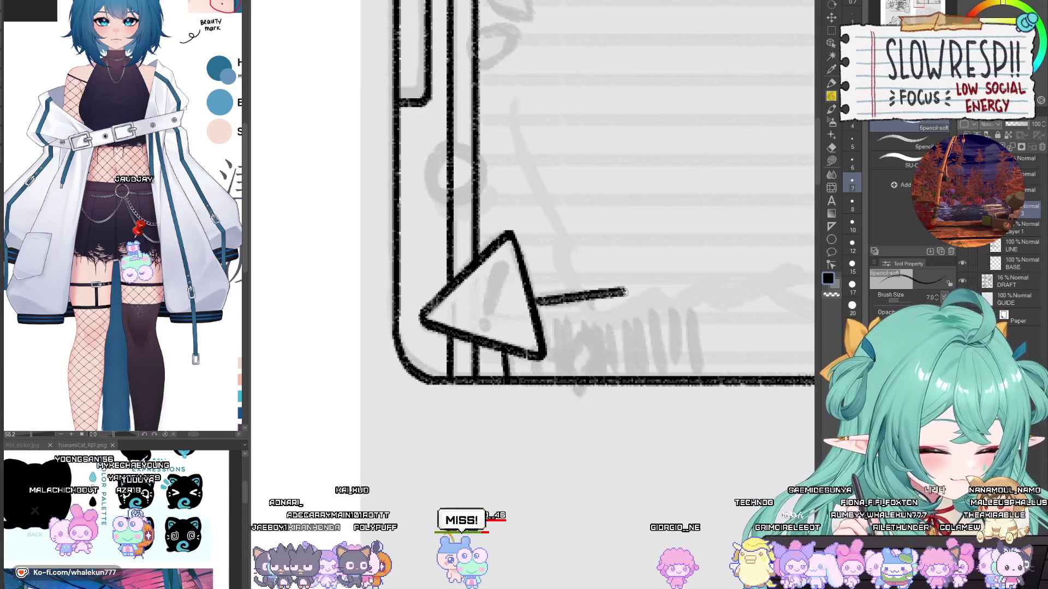
key("ctrl+z")
left_click_drag(538, 302, 647, 292)
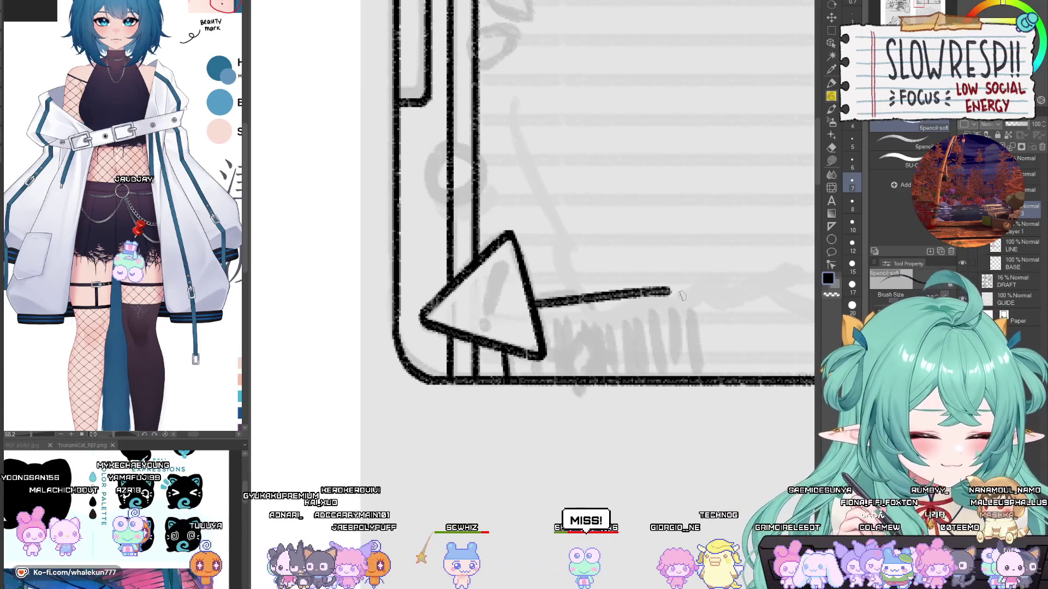
key("ctrl+z")
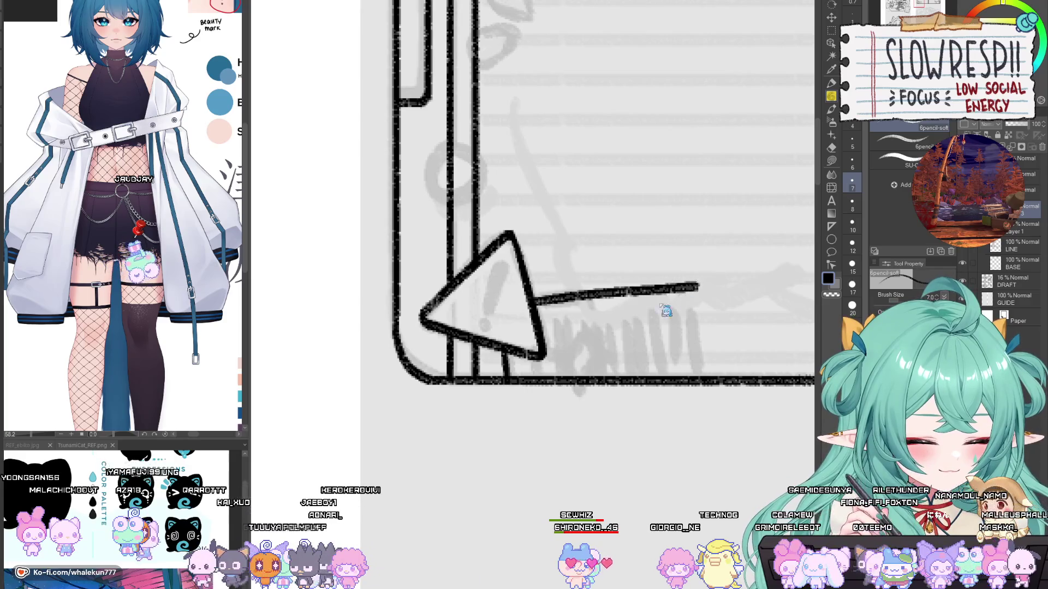
key("ctrl+z")
key("ctrl+minus")
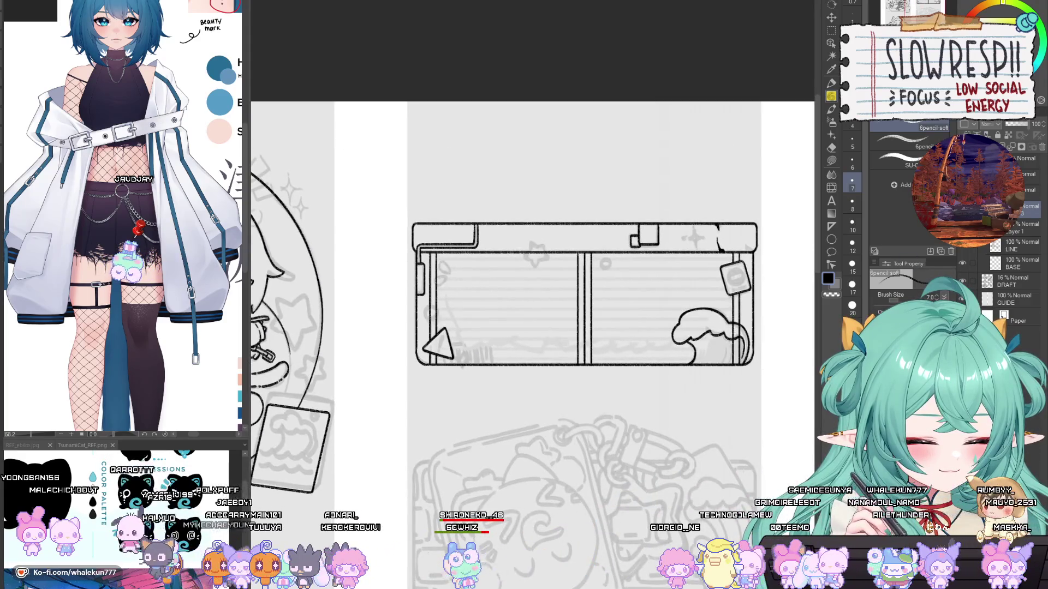
Step: Briefly show the !!RULES!! lettering, then pan and zoom in on the wave in the right panel
key("ctrl+v")
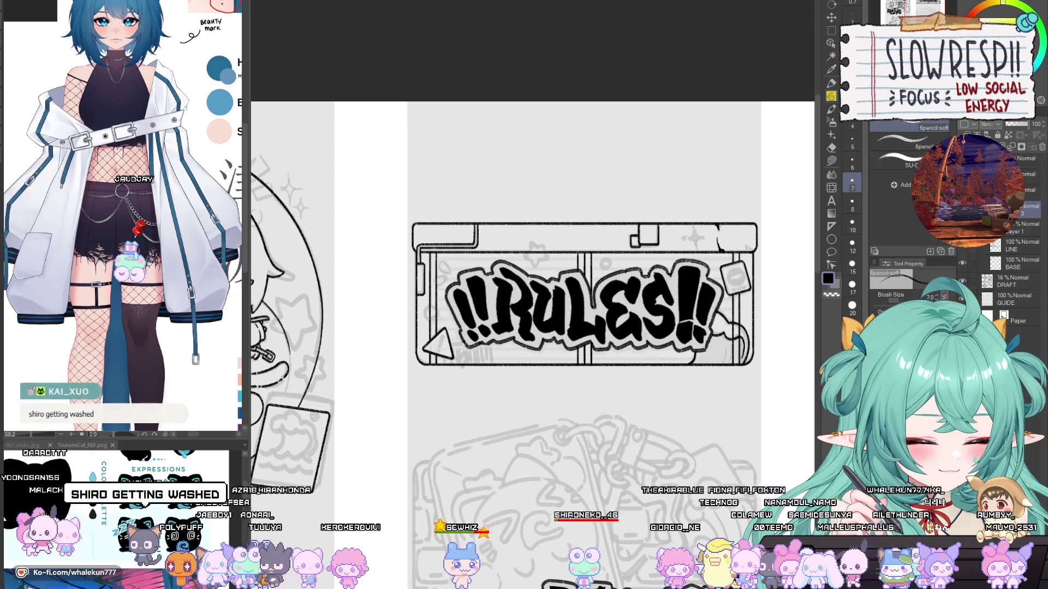
key("ctrl+z")
left_click_drag(671, 369, 674, 420)
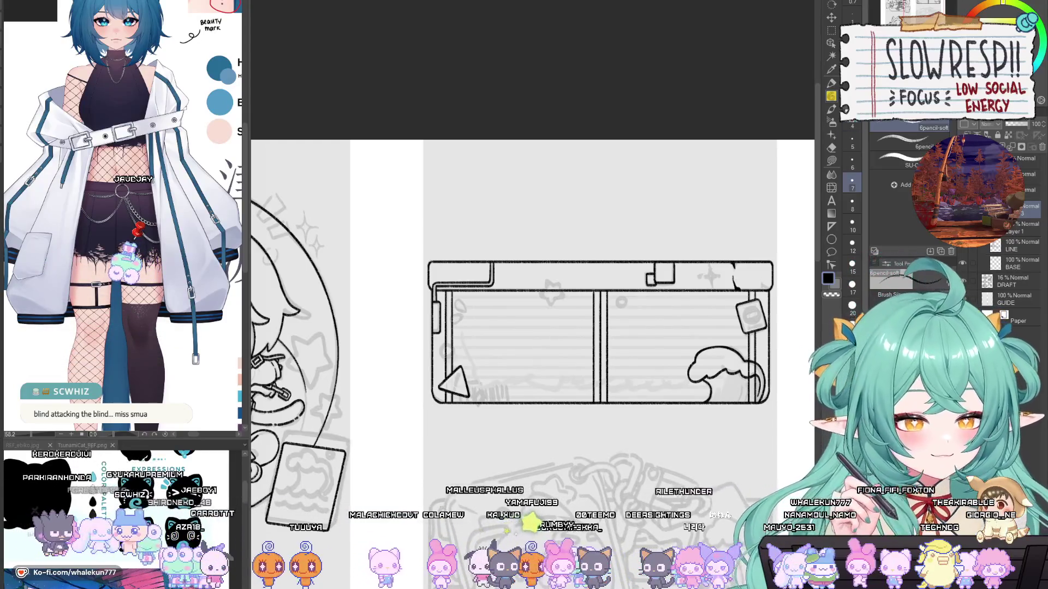
mouse_move(735, 352)
left_mouse_down()
mouse_move(717, 290)
mouse_move(715, 334)
left_mouse_up()
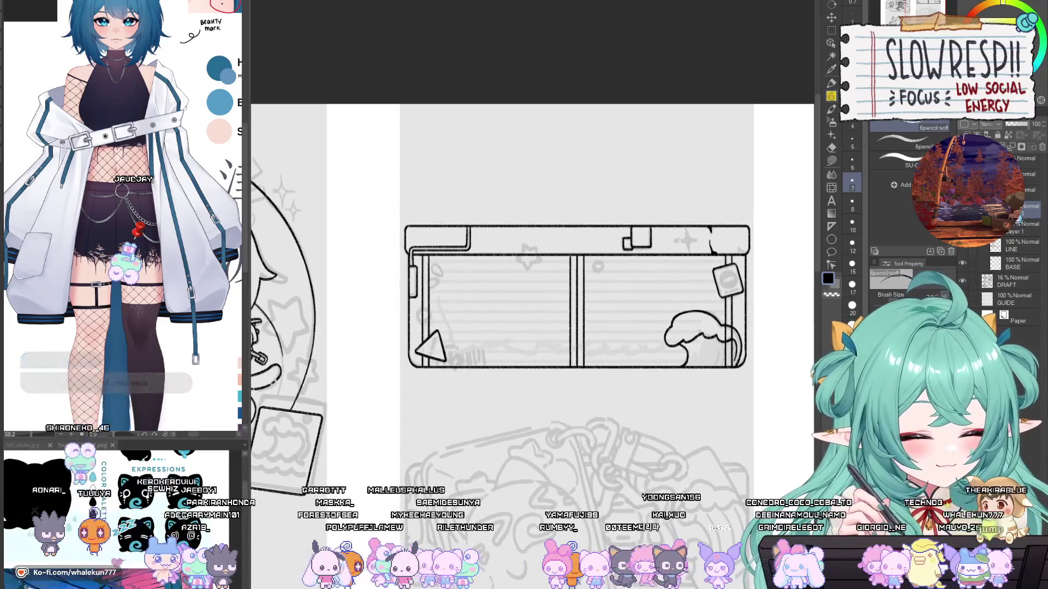
scroll(680, 301, "up", 2)
mouse_move(715, 343)
left_mouse_down()
mouse_move(681, 301)
mouse_move(672, 310)
left_mouse_up()
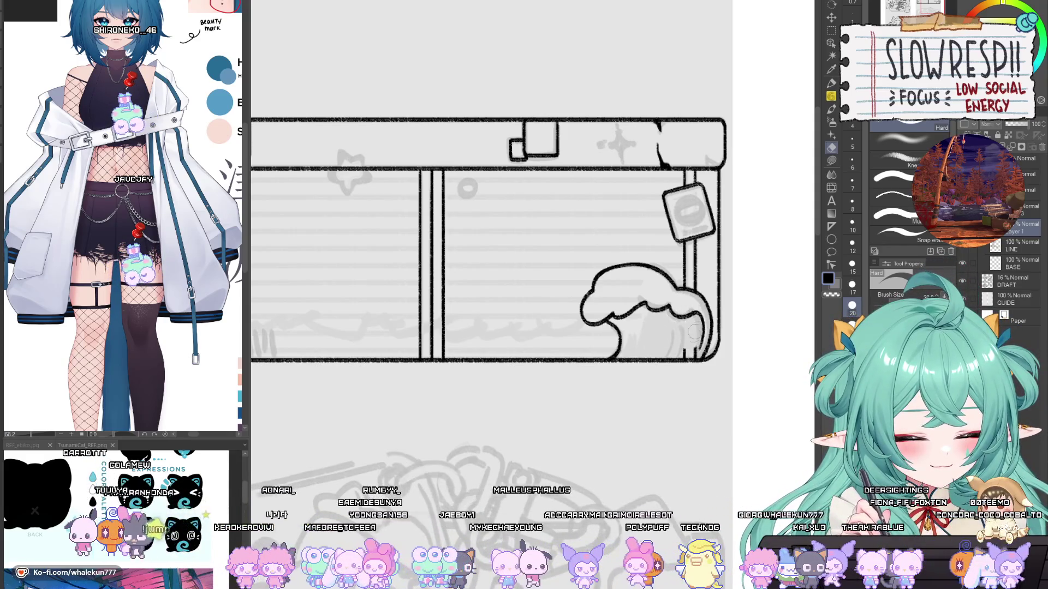
Step: Switch to the pencil and ink two curved fold lines inside the wave, redrawing the first
scroll(694, 331, "up", 3)
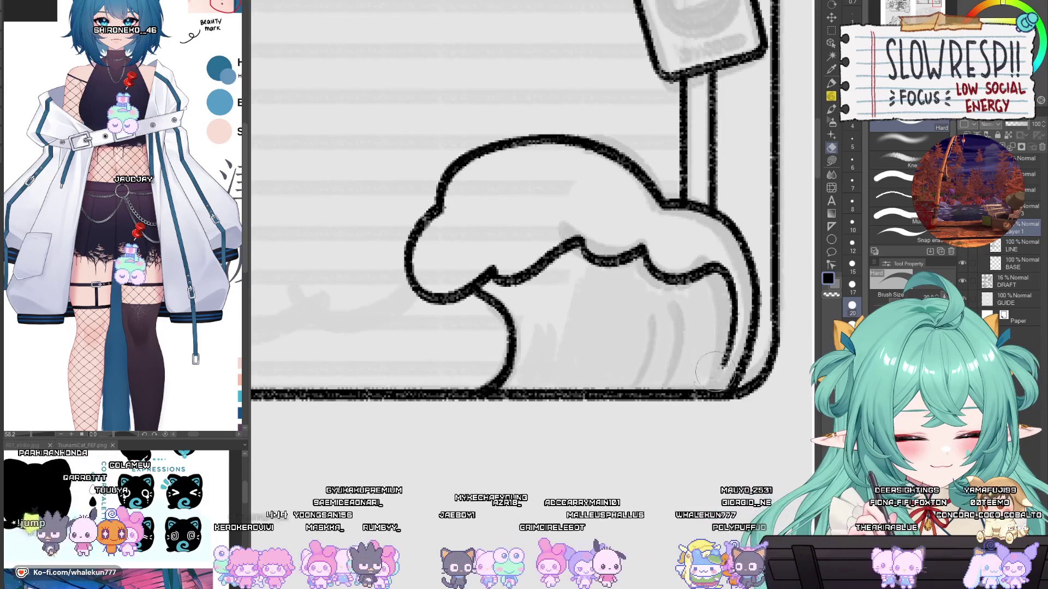
scroll(709, 360, "down", 5)
scroll(702, 328, "up", 3)
scroll(696, 305, "down", 3)
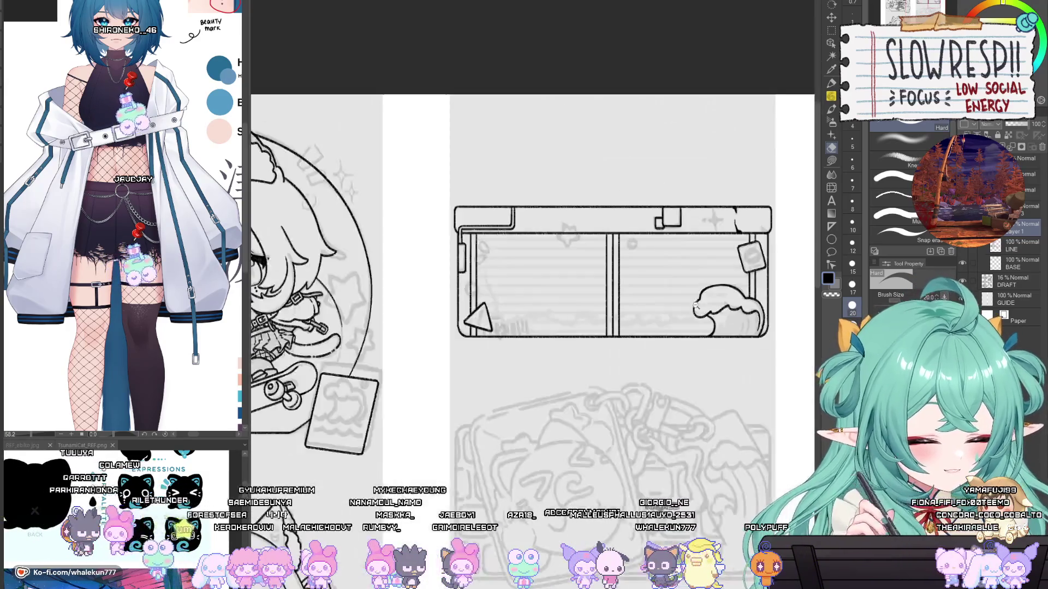
key("p")
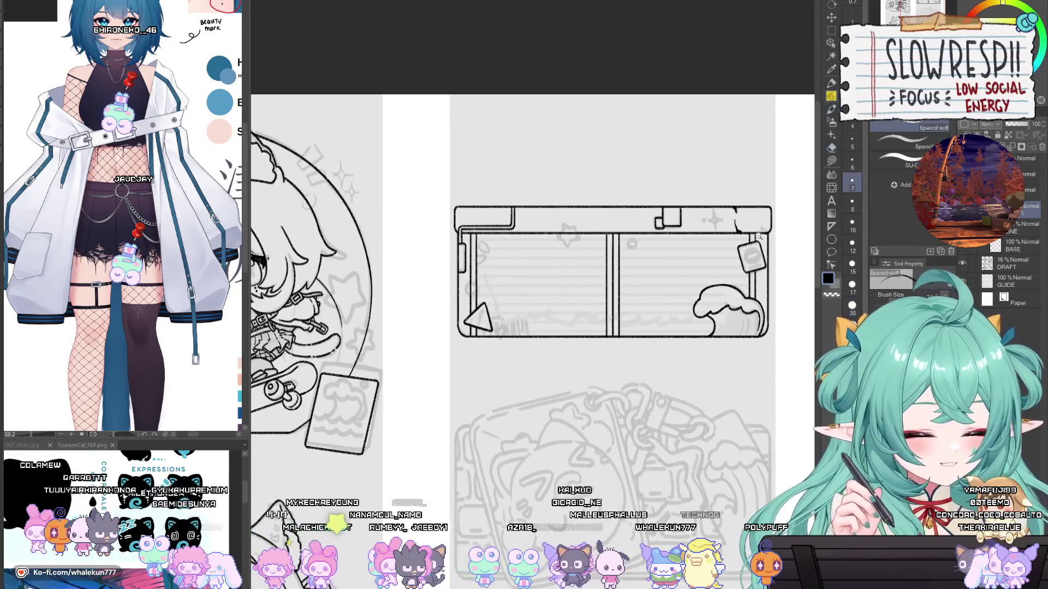
scroll(687, 358, "up", 2)
scroll(674, 328, "up", 2)
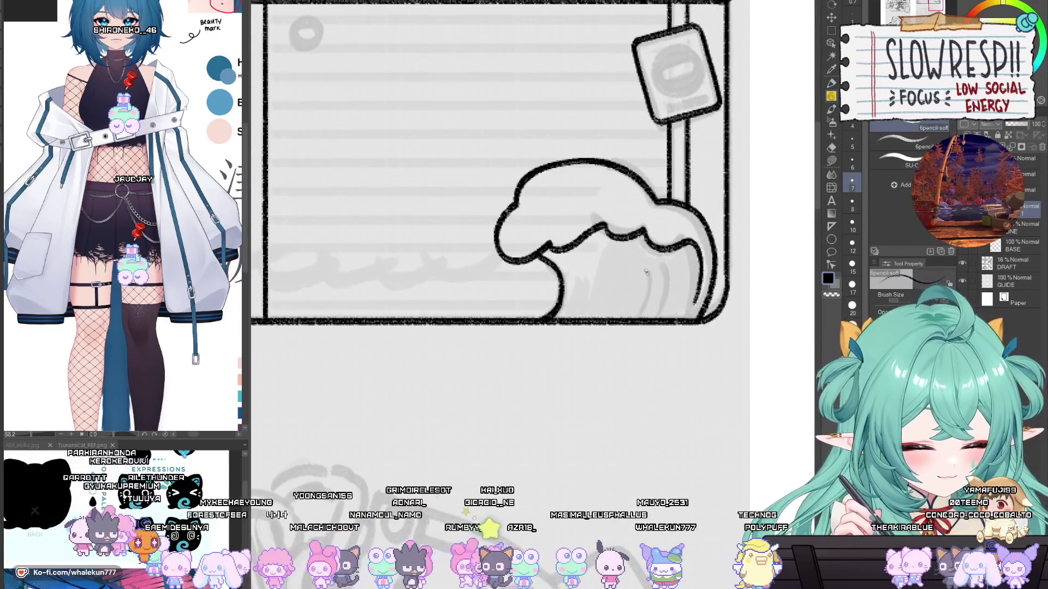
left_click_drag(649, 270, 644, 314)
key("ctrl+z")
left_click_drag(650, 273, 640, 319)
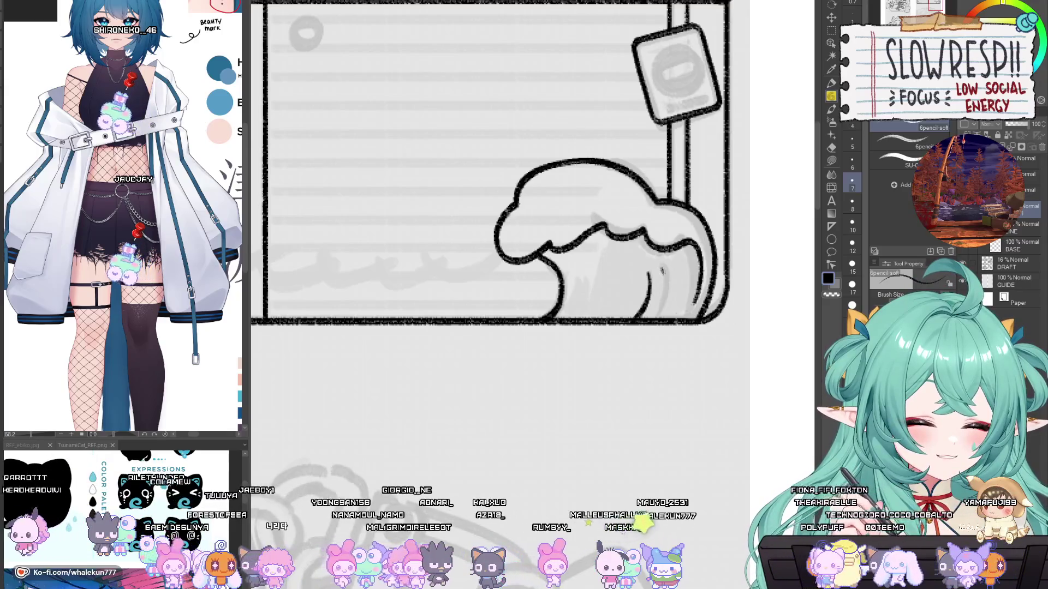
key("ctrl+z")
left_click_drag(662, 269, 655, 314)
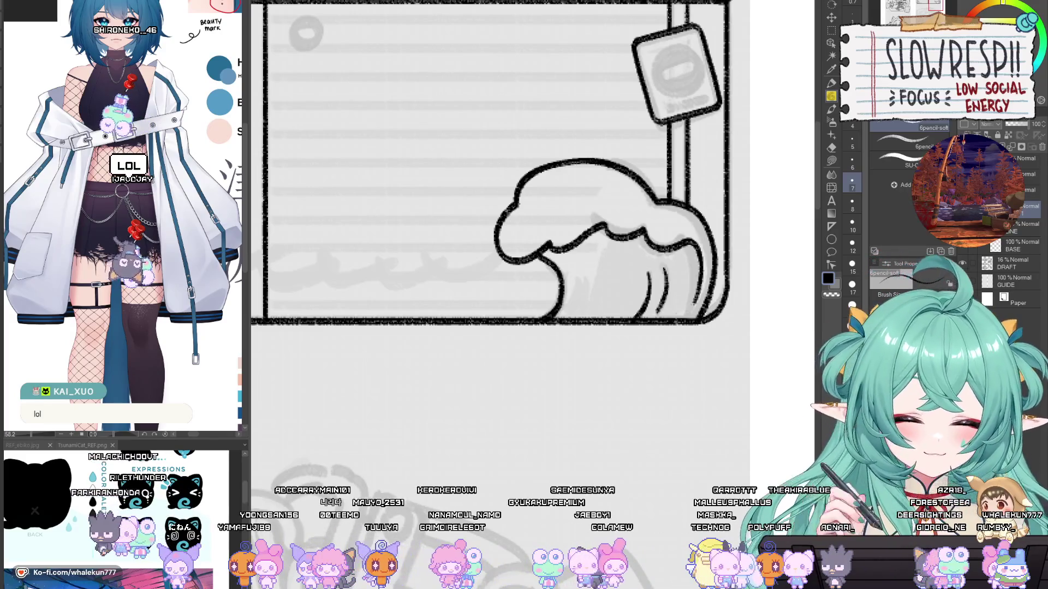
left_click_drag(537, 280, 844, 448)
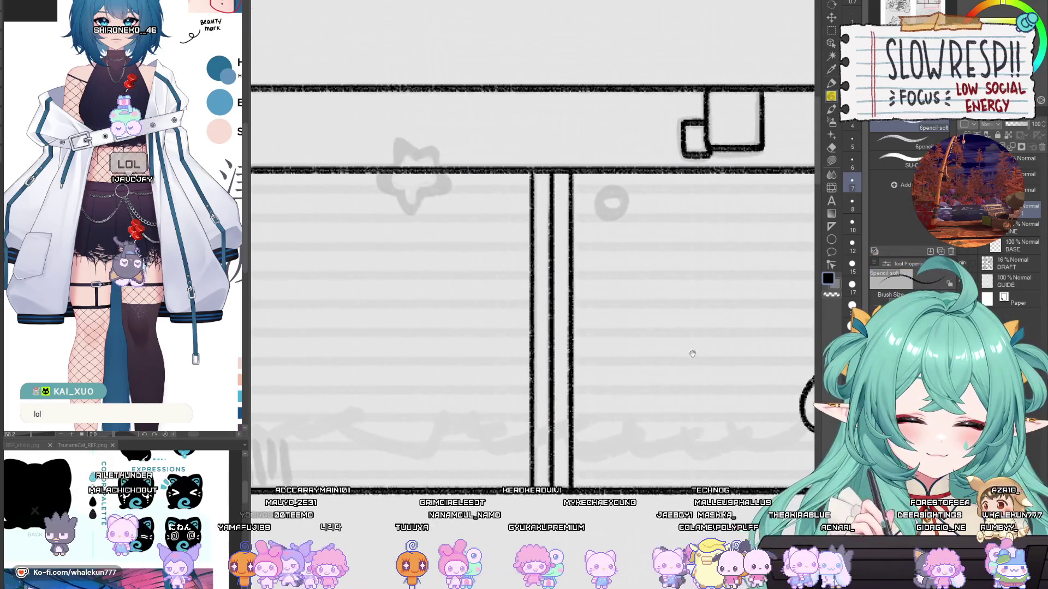
Step: Ink the small circle and trace the star outline on the banner's top edge over the sketch
mouse_move(614, 191)
left_mouse_down()
mouse_move(598, 206)
mouse_move(624, 199)
left_mouse_up()
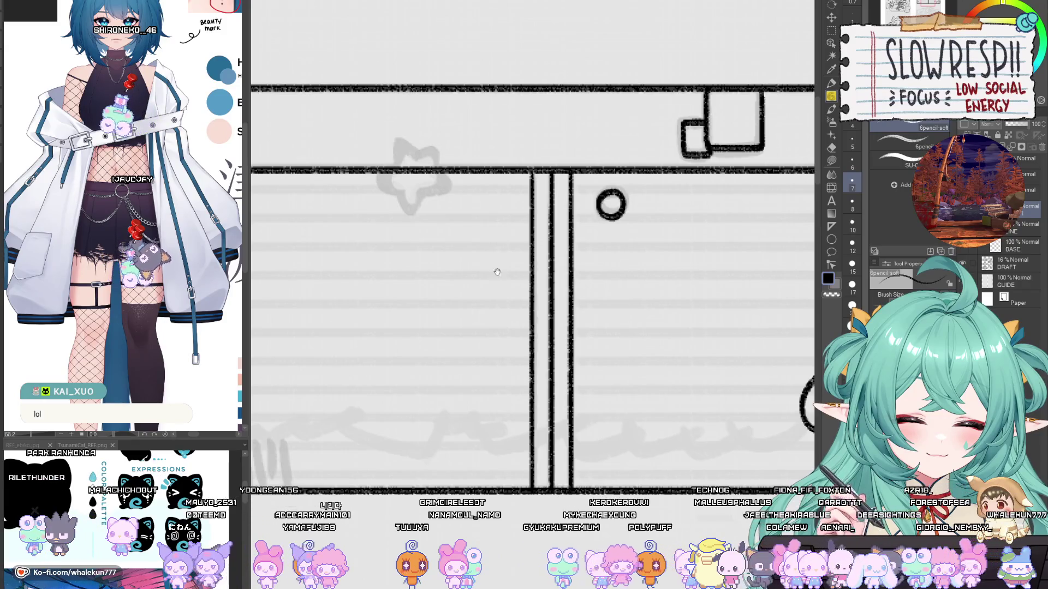
left_click_drag(533, 174, 736, 292)
mouse_move(642, 289)
left_mouse_down()
mouse_move(604, 238)
mouse_move(598, 284)
mouse_move(597, 261)
mouse_move(620, 271)
left_mouse_up()
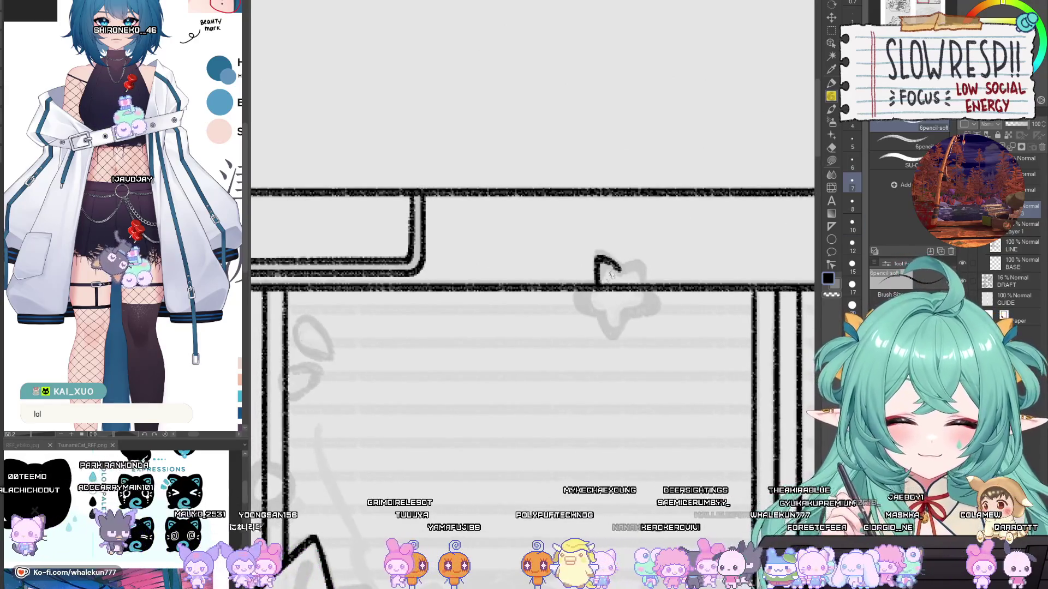
mouse_move(584, 308)
left_mouse_down()
mouse_move(615, 335)
mouse_move(655, 309)
mouse_move(627, 269)
left_mouse_up()
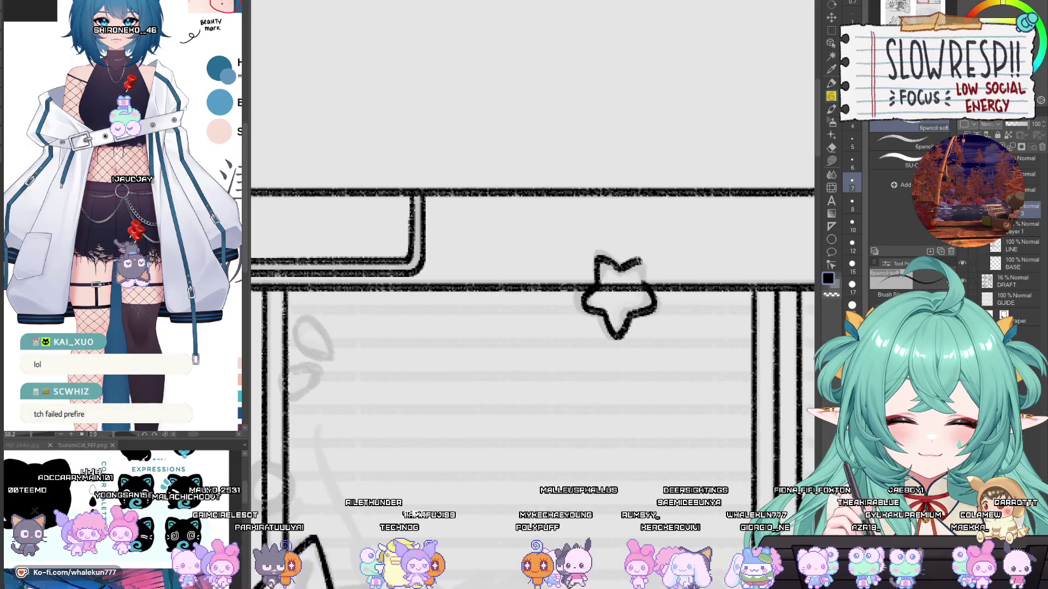
scroll(669, 284, "down", 2)
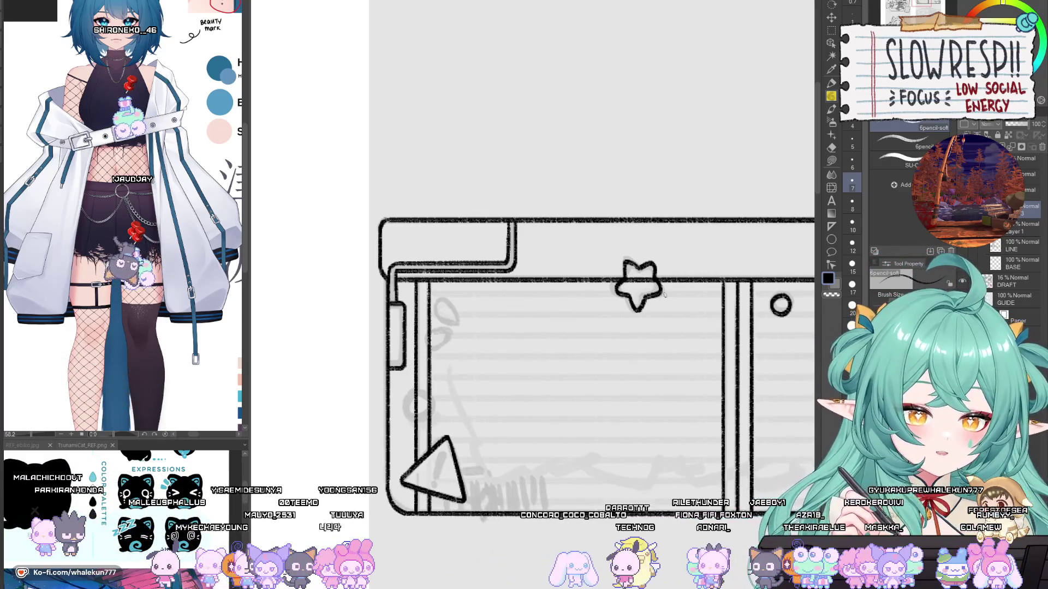
Step: Nudge the inked star slightly left with Move layer, then zoom out over the banner
key("k")
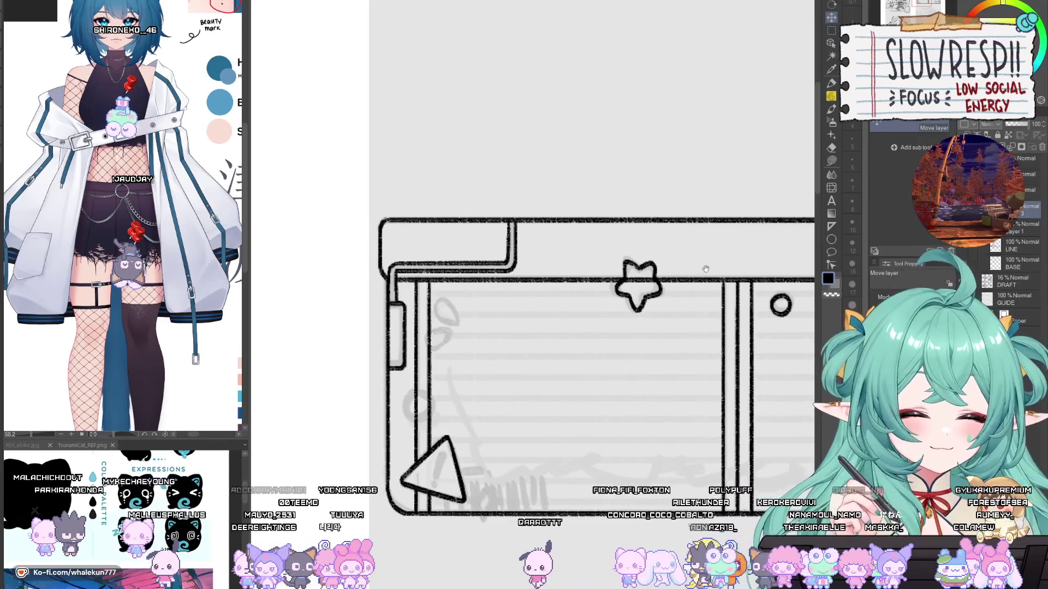
mouse_move(681, 311)
left_mouse_down()
mouse_move(615, 293)
mouse_move(606, 274)
mouse_move(604, 286)
mouse_move(608, 272)
mouse_move(603, 290)
left_mouse_up()
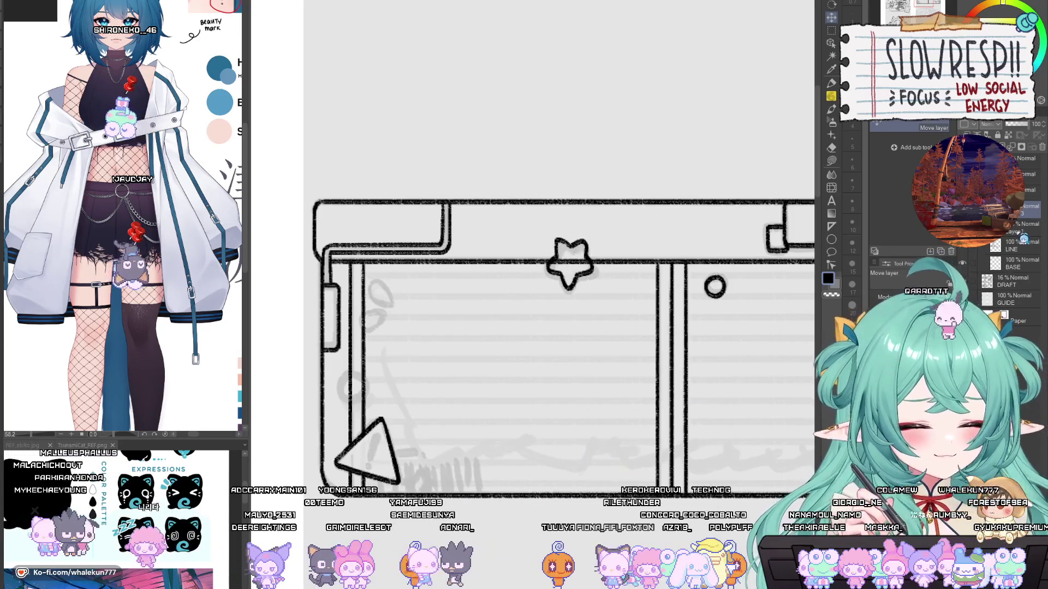
key("e")
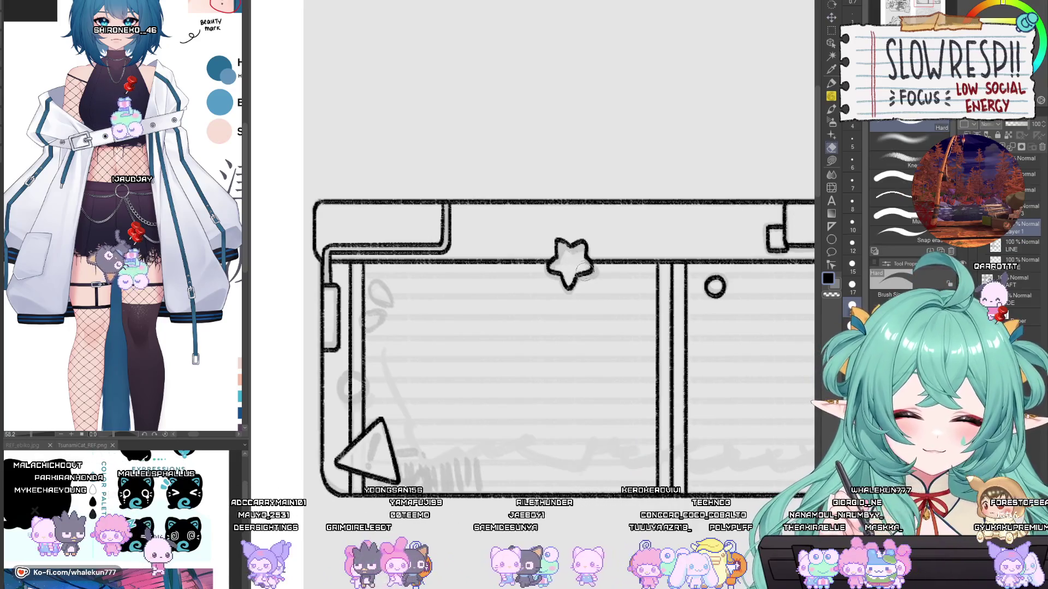
left_click(604, 302)
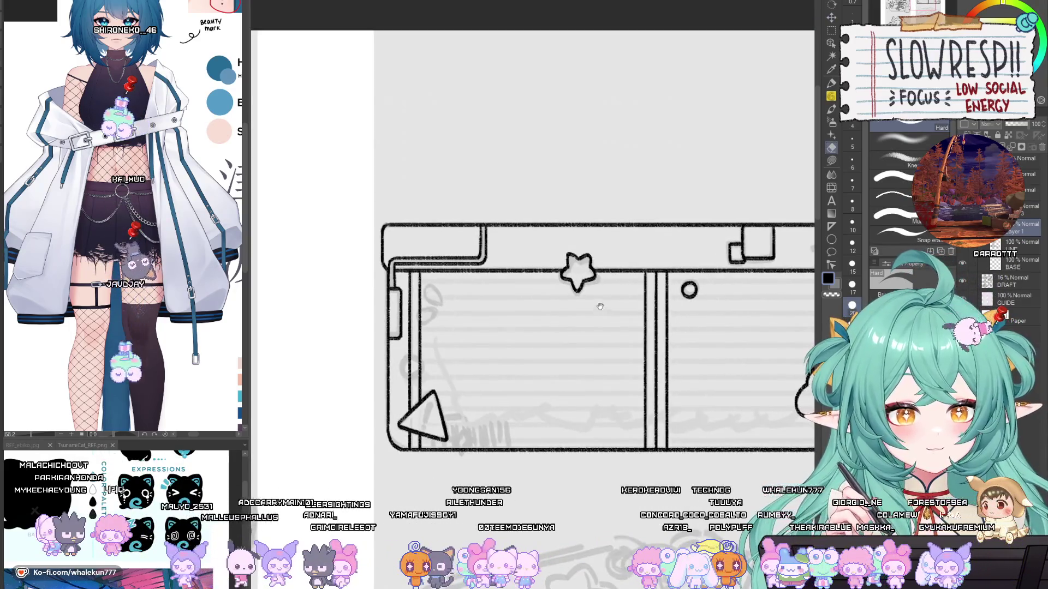
left_click_drag(610, 355, 612, 335)
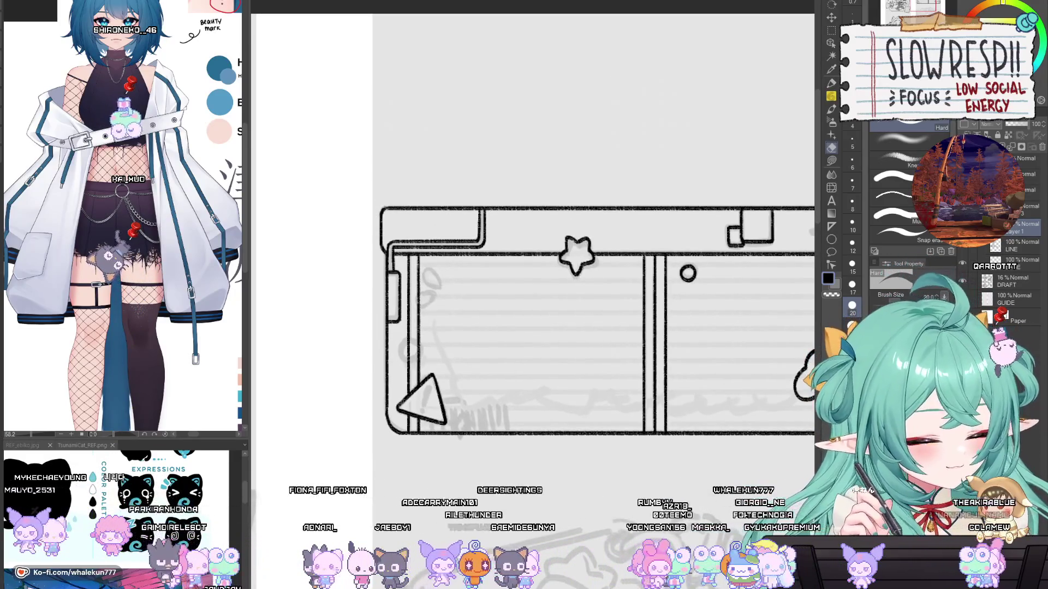
left_click_drag(600, 300, 580, 263)
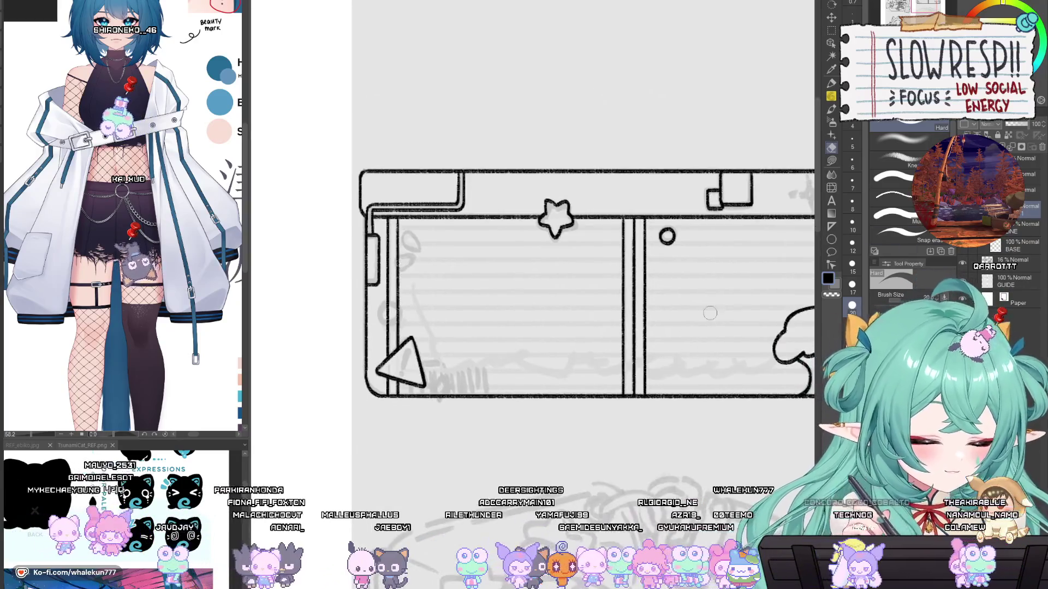
Step: Trace the two droplet shapes near the left panel's top-left corner, undoing a stray loop stroke
key("p")
key("ctrl+plus")
key("ctrl+plus")
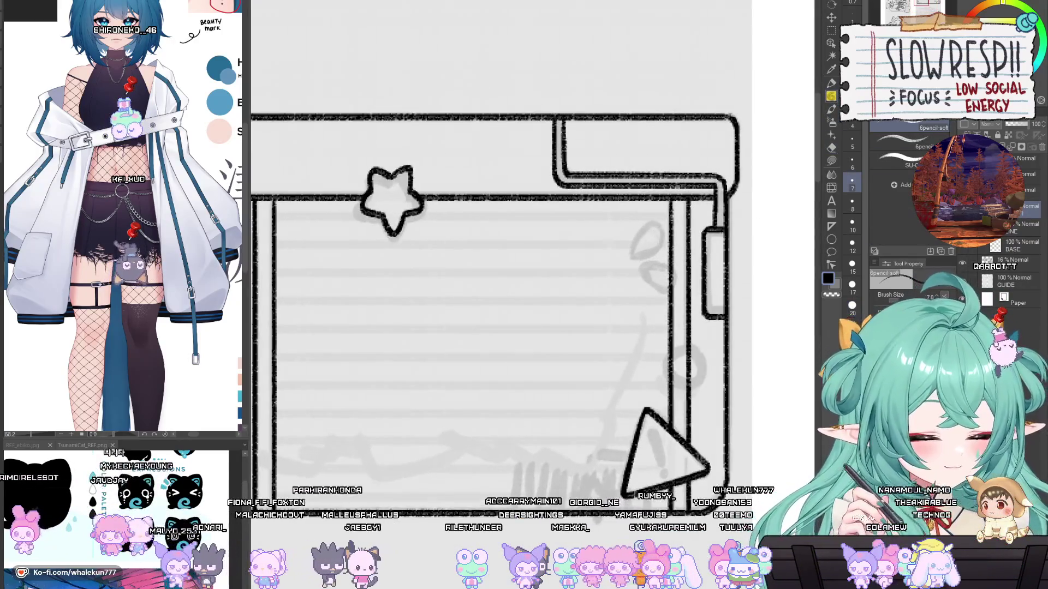
key("ctrl+z")
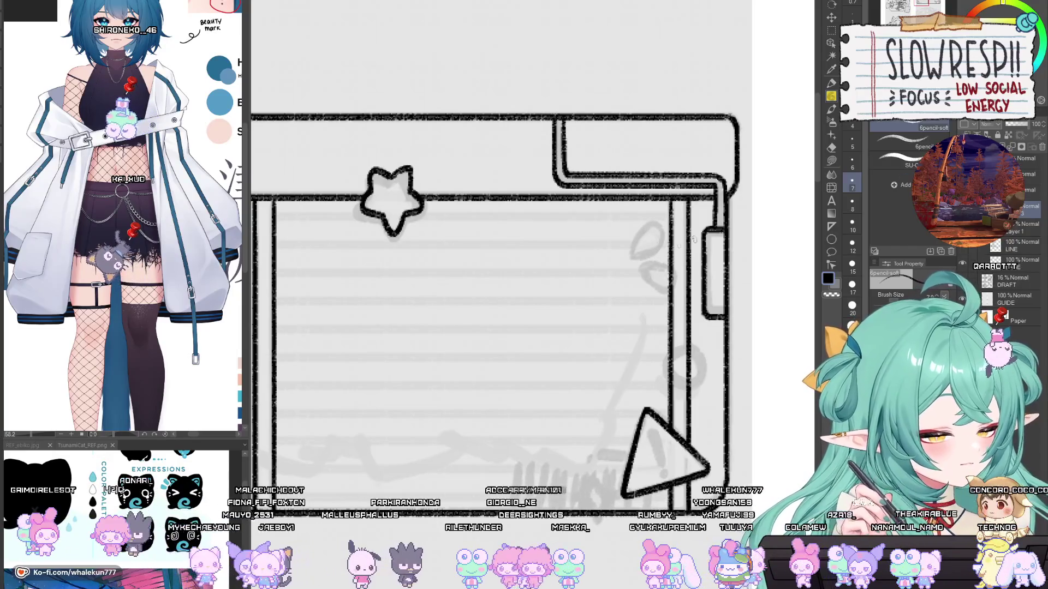
scroll(652, 232, "up", 3)
mouse_move(636, 260)
left_mouse_down()
mouse_move(632, 245)
mouse_move(671, 210)
mouse_move(680, 251)
mouse_move(635, 264)
left_mouse_up()
key("h")
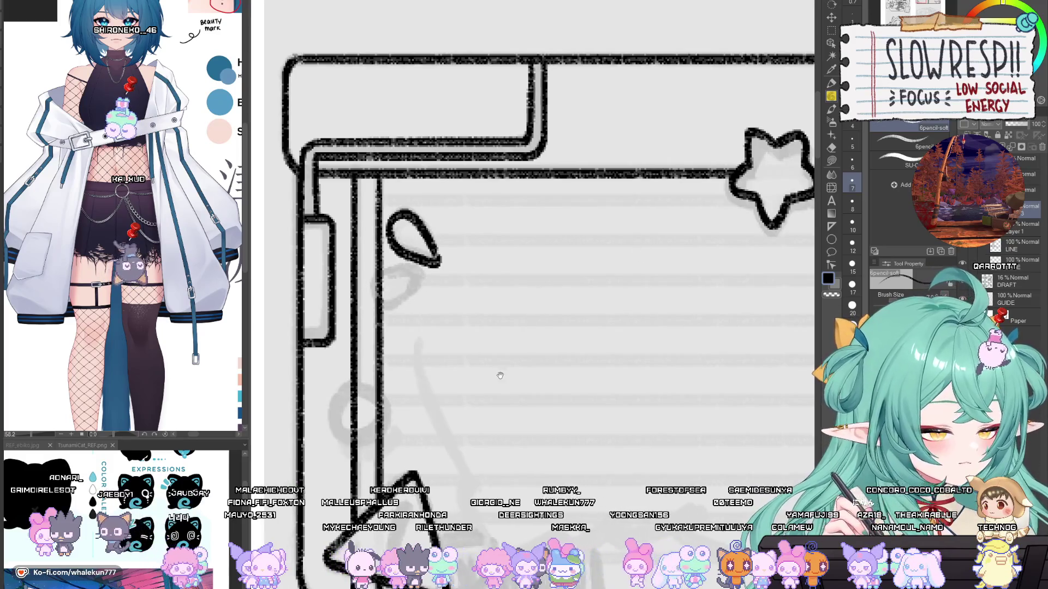
left_click_drag(493, 378, 584, 386)
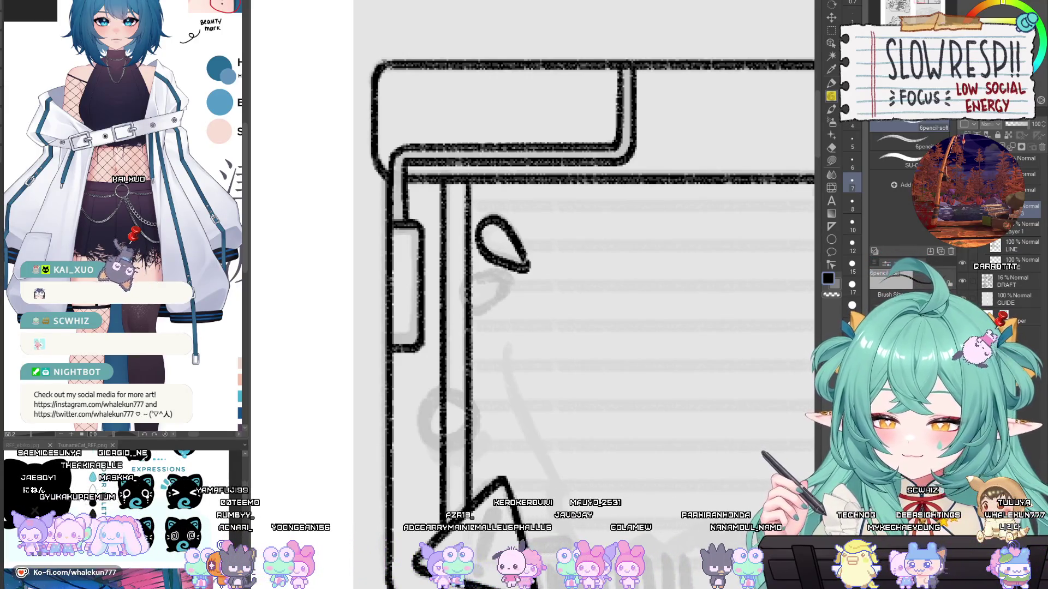
mouse_move(502, 280)
left_mouse_down()
mouse_move(626, 294)
mouse_move(587, 312)
mouse_move(606, 337)
mouse_move(633, 306)
mouse_move(588, 302)
mouse_move(600, 330)
mouse_move(642, 297)
left_mouse_up()
key("ctrl+z")
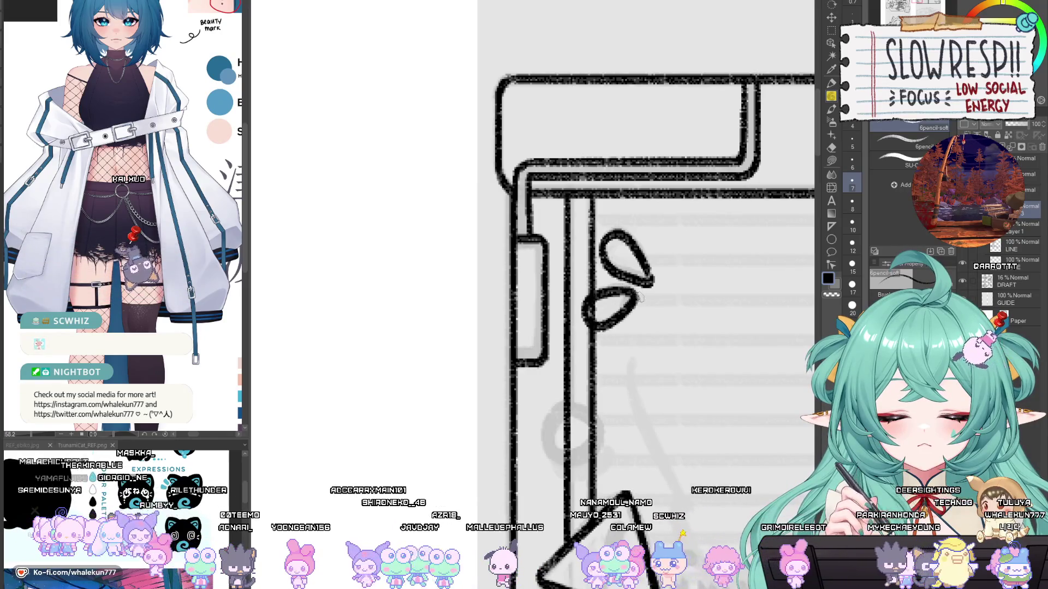
key("e")
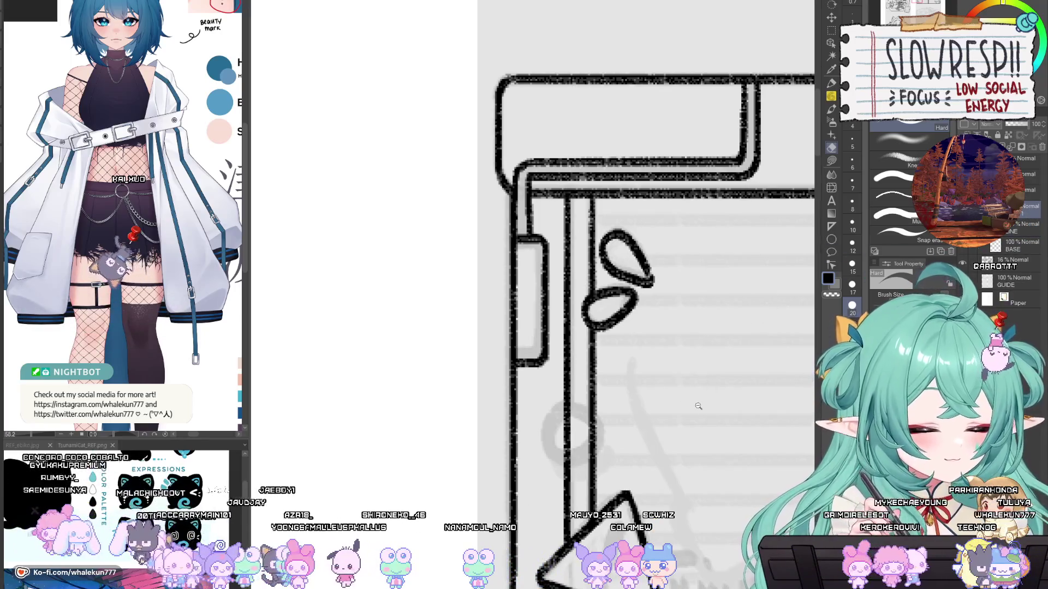
scroll(565, 364, "down", 3)
scroll(565, 365, "up", 2)
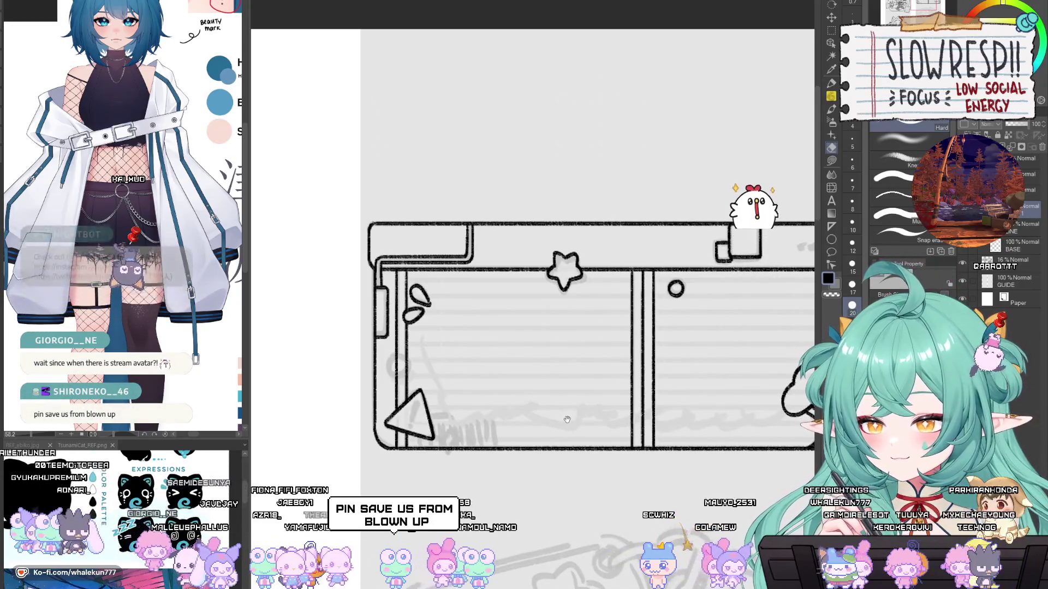
Step: Pan to the left post and try inking a circle there, then undo it
left_click_drag(570, 431, 559, 426)
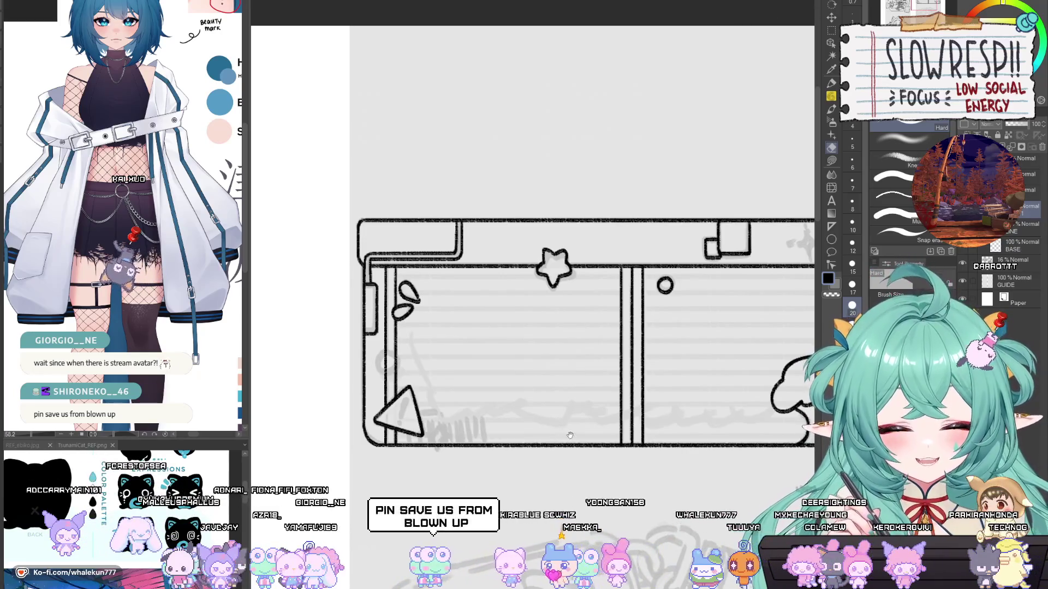
left_click_drag(570, 435, 554, 452)
scroll(561, 464, "up", 4)
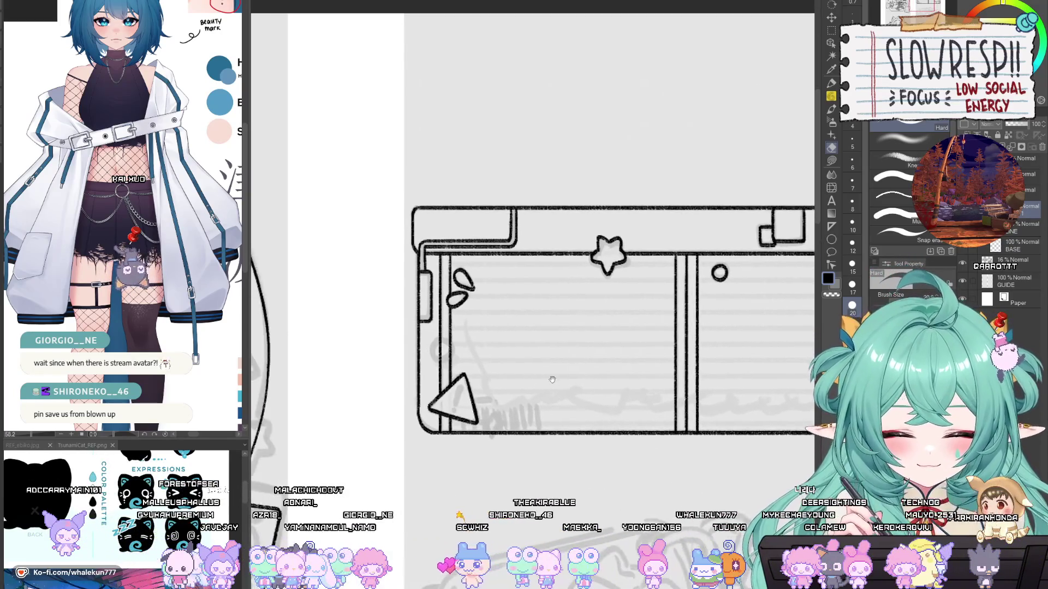
key("p")
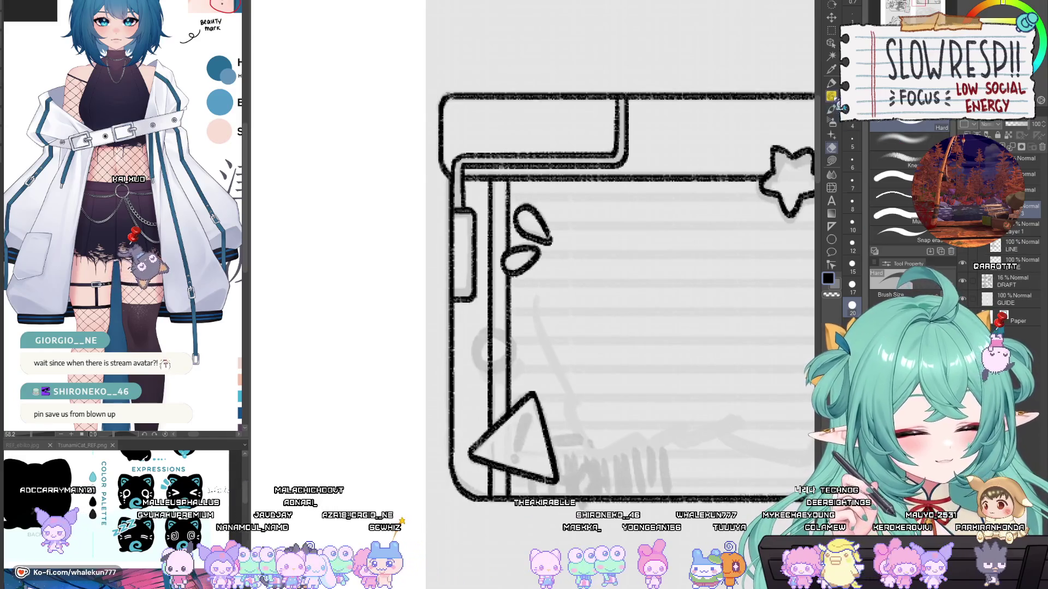
scroll(501, 345, "up", 2)
mouse_move(500, 342)
left_mouse_down()
mouse_move(488, 409)
mouse_move(499, 344)
mouse_move(480, 344)
mouse_move(535, 396)
mouse_move(492, 341)
mouse_move(497, 410)
mouse_move(497, 348)
mouse_move(480, 352)
mouse_move(532, 390)
mouse_move(508, 352)
mouse_move(480, 417)
mouse_move(500, 341)
left_mouse_up()
key("ctrl+z")
key("ctrl+z")
key("ctrl+z")
key("ctrl+z")
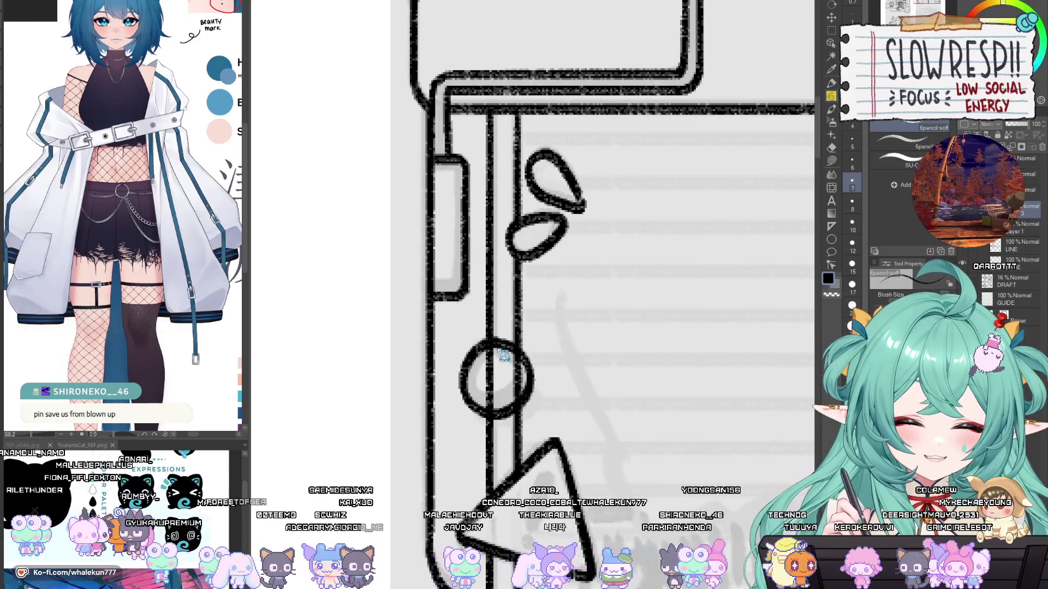
key("ctrl+z")
Step: Draw a box across the left post and erase the post lines inside it with a smaller eraser
left_click_drag(458, 371, 539, 340)
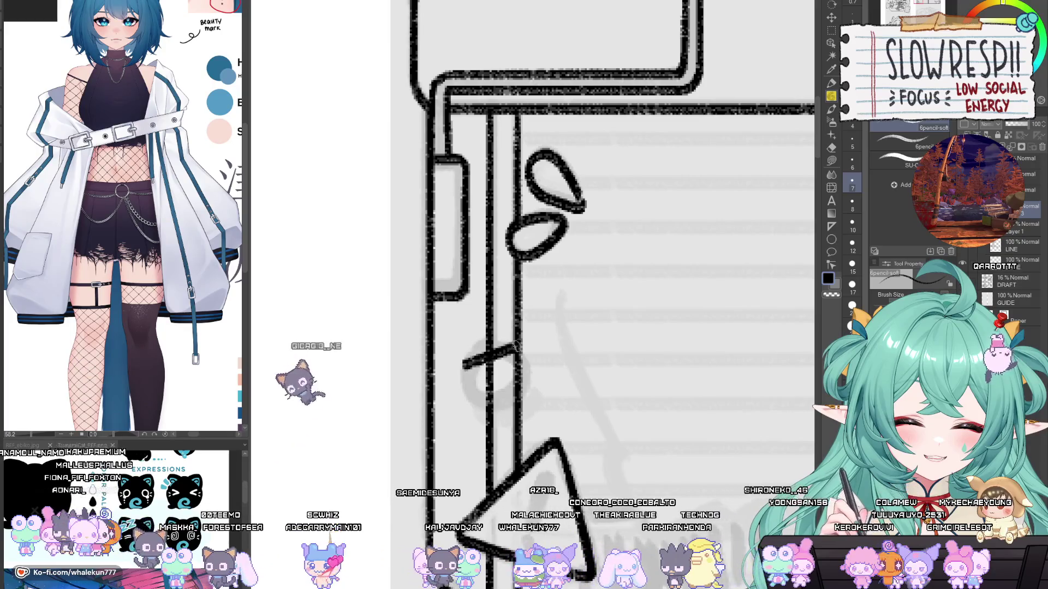
mouse_move(456, 369)
left_mouse_down()
mouse_move(465, 423)
mouse_move(547, 389)
left_mouse_up()
left_click_drag(537, 340, 548, 387)
key("e")
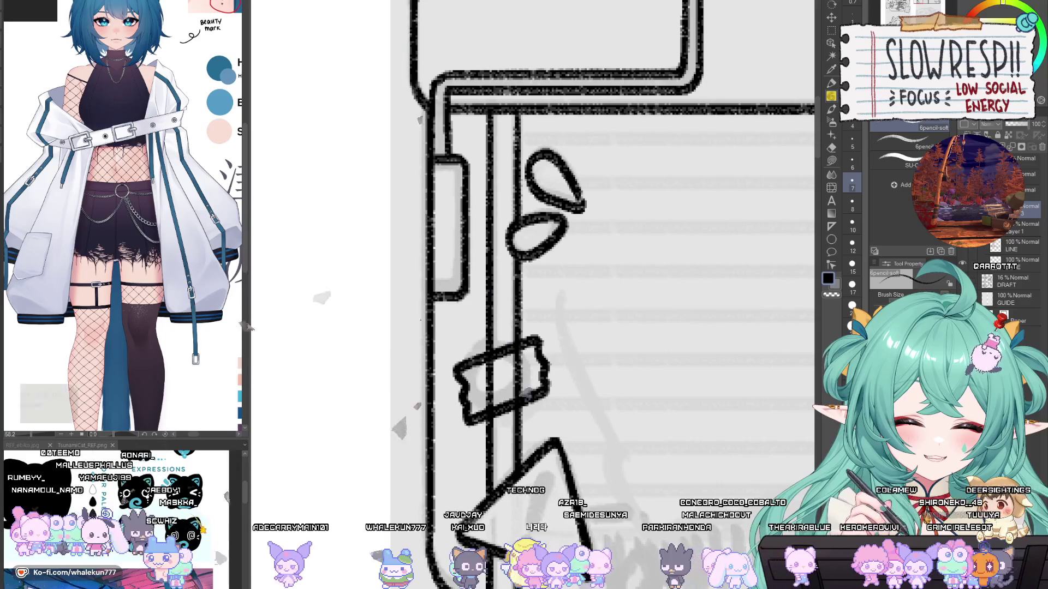
mouse_move(491, 349)
left_mouse_down()
mouse_move(481, 398)
mouse_move(530, 347)
left_mouse_up()
key("ctrl+z")
key("bracketleft")
key("bracketleft")
key("bracketleft")
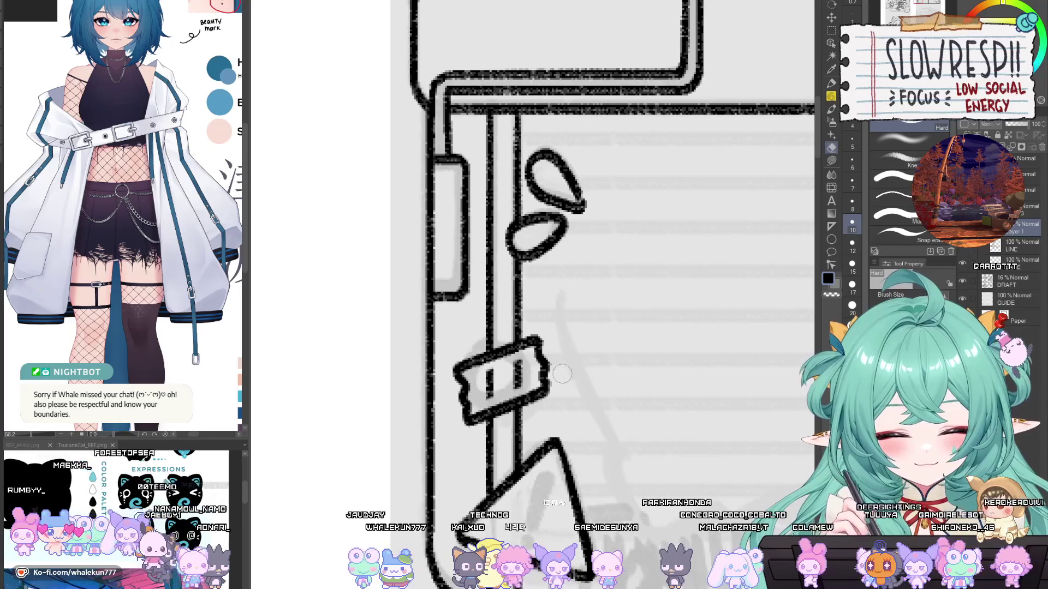
key("ctrl+minus")
key("ctrl+minus")
key("ctrl+minus")
left_click_drag(664, 423, 570, 424)
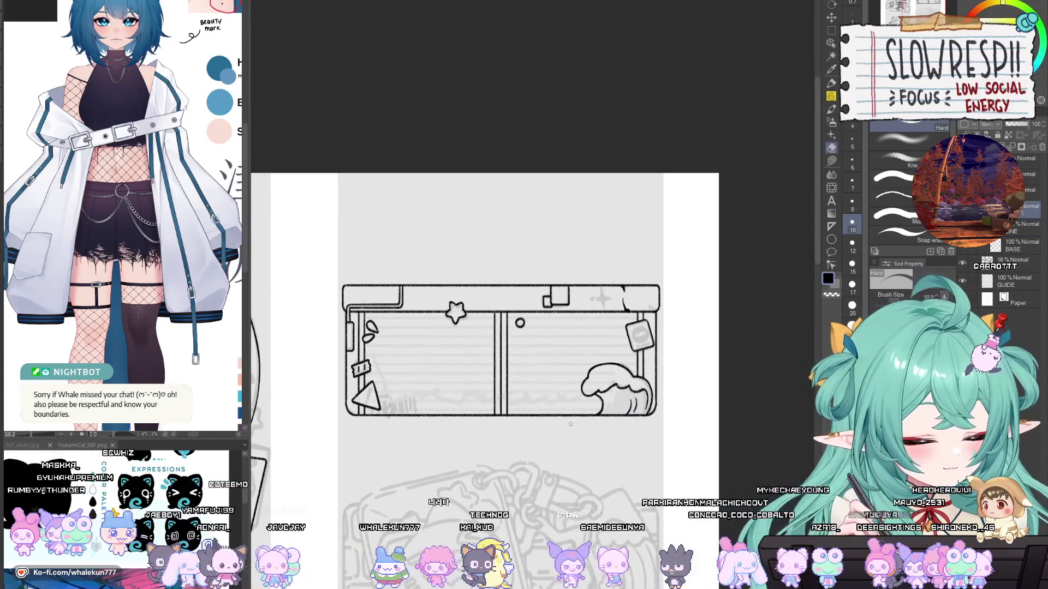
left_click_drag(554, 468, 592, 453)
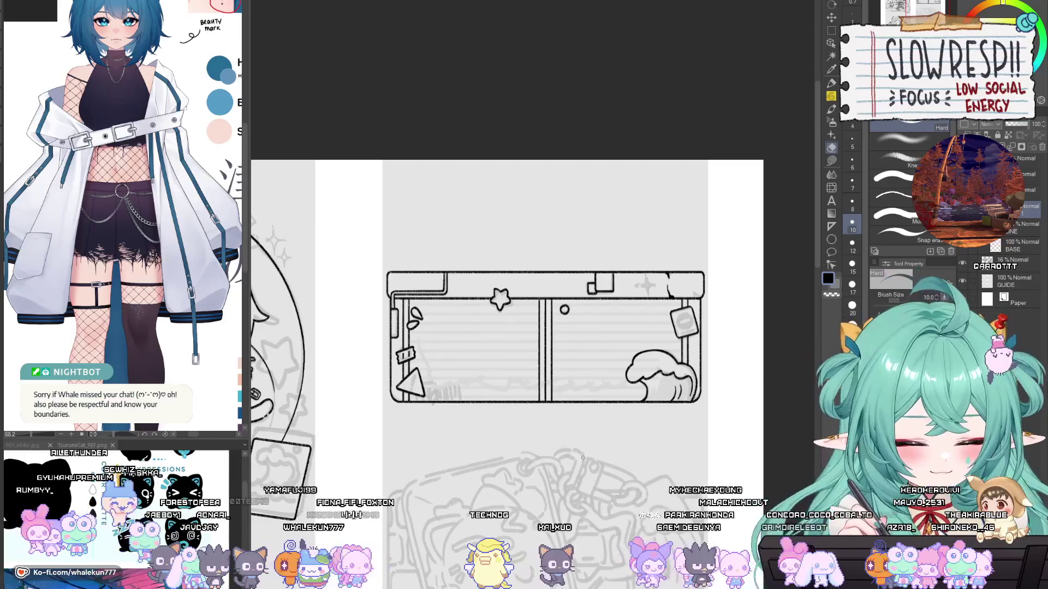
key("ctrl+plus")
key("ctrl+plus")
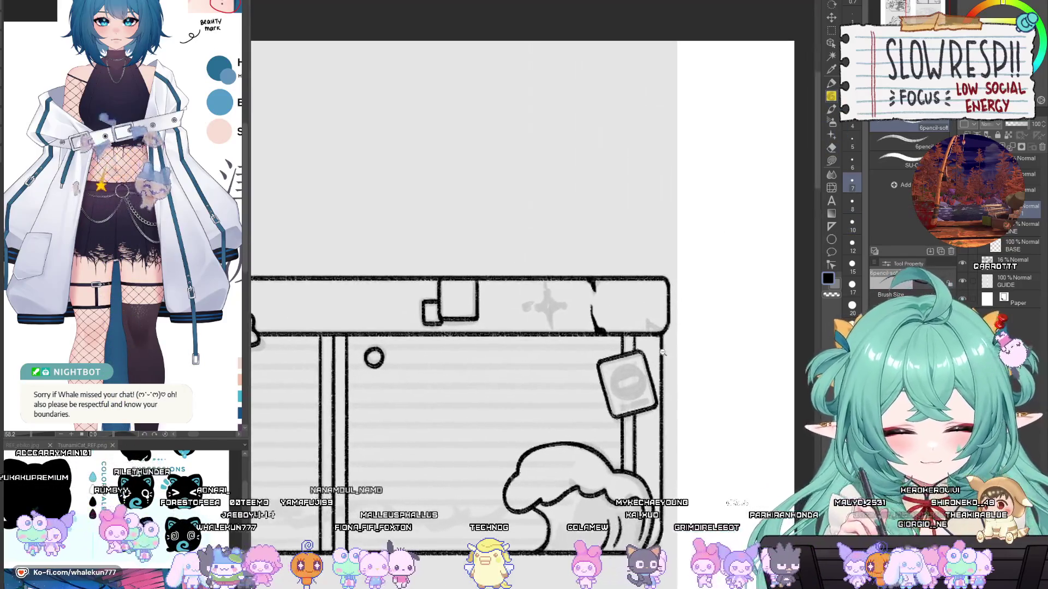
key("ctrl+minus")
key("ctrl+minus")
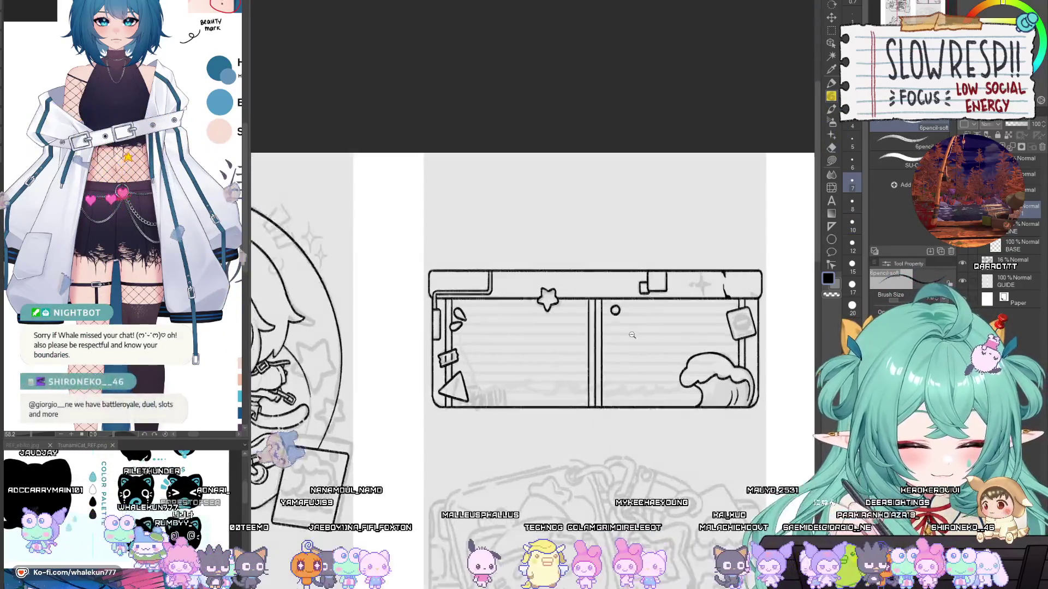
left_click(632, 335)
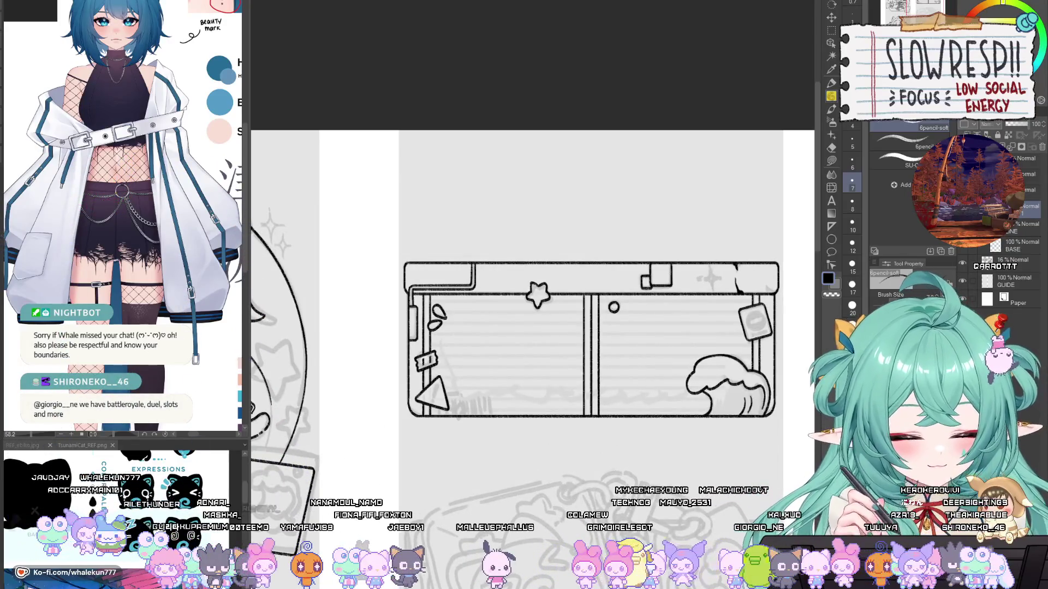
left_click(831, 227)
scroll(666, 334, "up", 2)
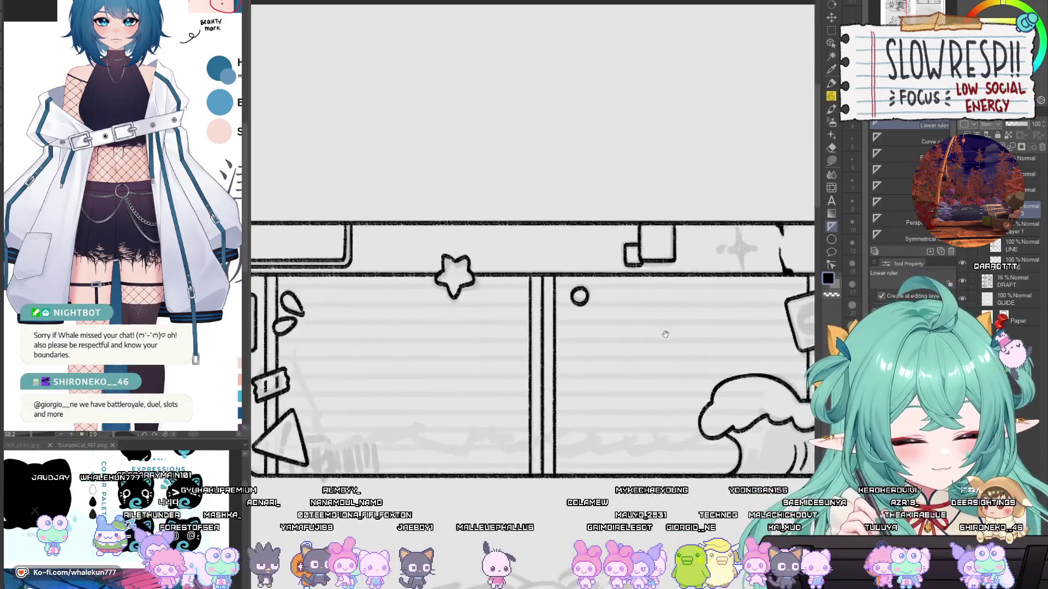
scroll(665, 334, "down", 3)
scroll(360, 293, "up", 3)
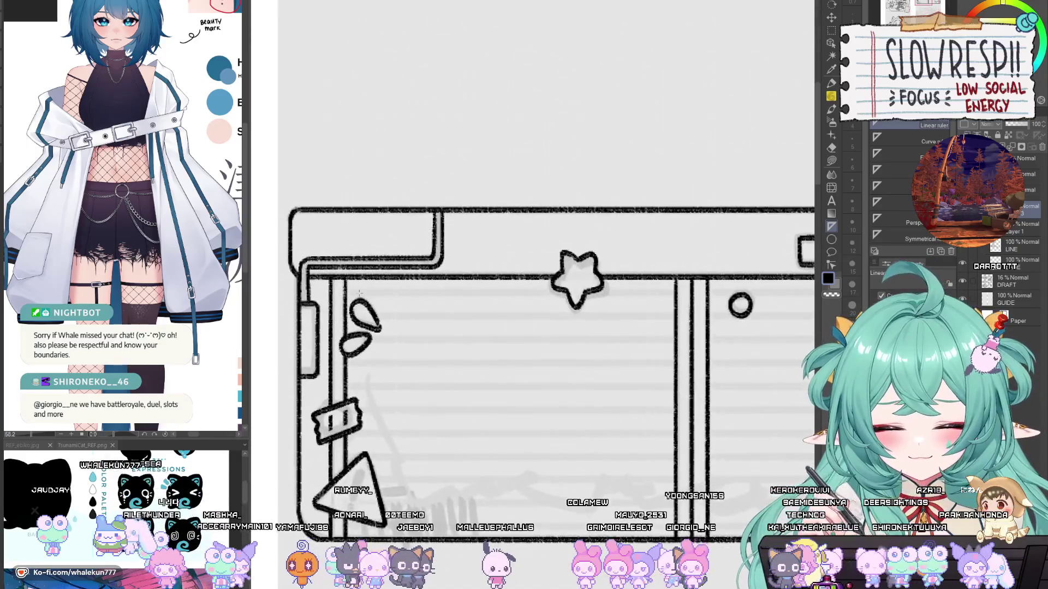
Step: Place a horizontal ruler across the left panel, pencil a line along it, and shift a copy down
left_click_drag(345, 293, 674, 315)
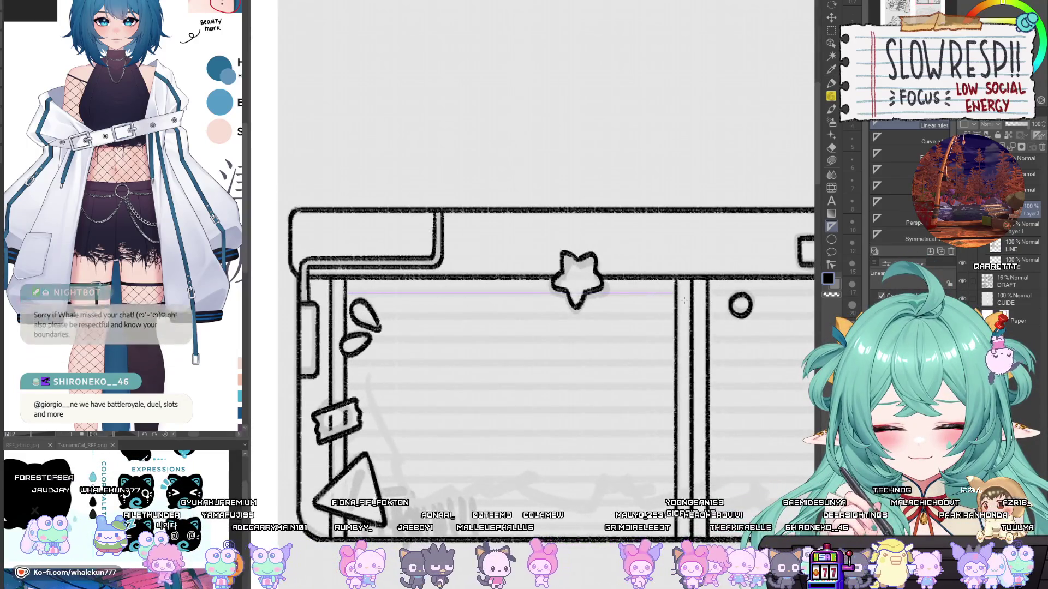
key("p")
left_click_drag(345, 293, 677, 293)
key("ctrl+j")
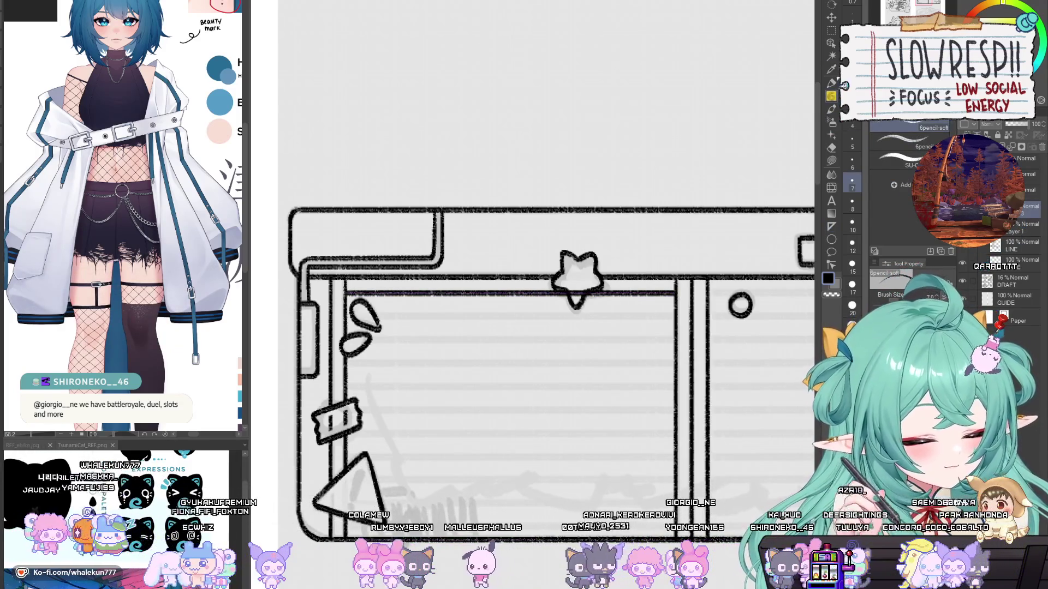
key("k")
left_click_drag(616, 354, 617, 389)
Step: Duplicate and shift more line copies down the panel, then merge them into one layer
key("ctrl+j")
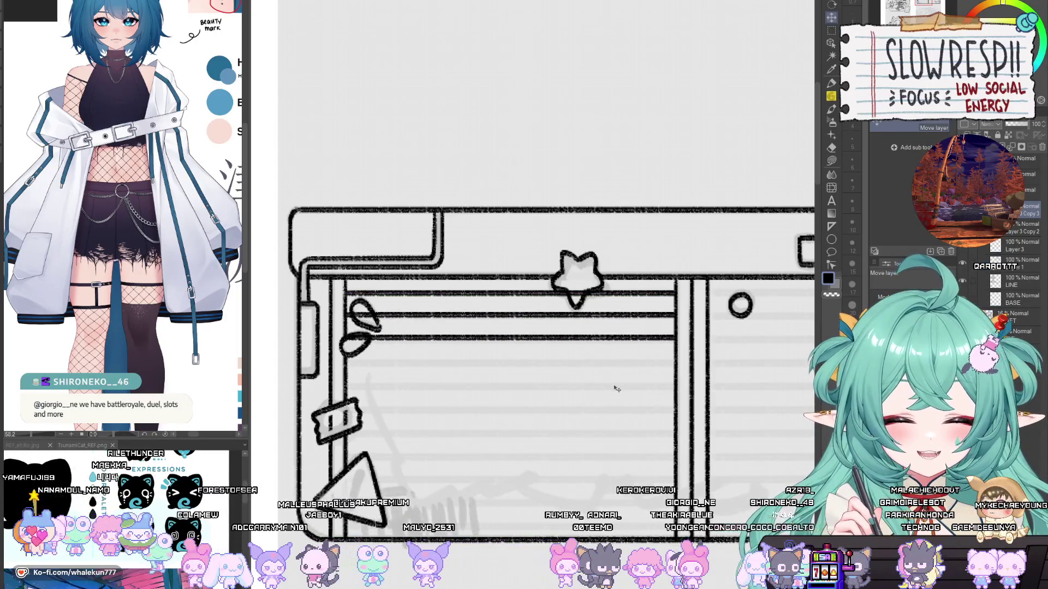
key("ctrl+j")
left_click_drag(639, 358, 637, 379)
key("ctrl+j")
mouse_move(637, 379)
left_mouse_down()
mouse_move(643, 449)
mouse_move(652, 443)
mouse_move(654, 461)
left_mouse_up()
key("ctrl+j")
left_click_drag(655, 426, 650, 493)
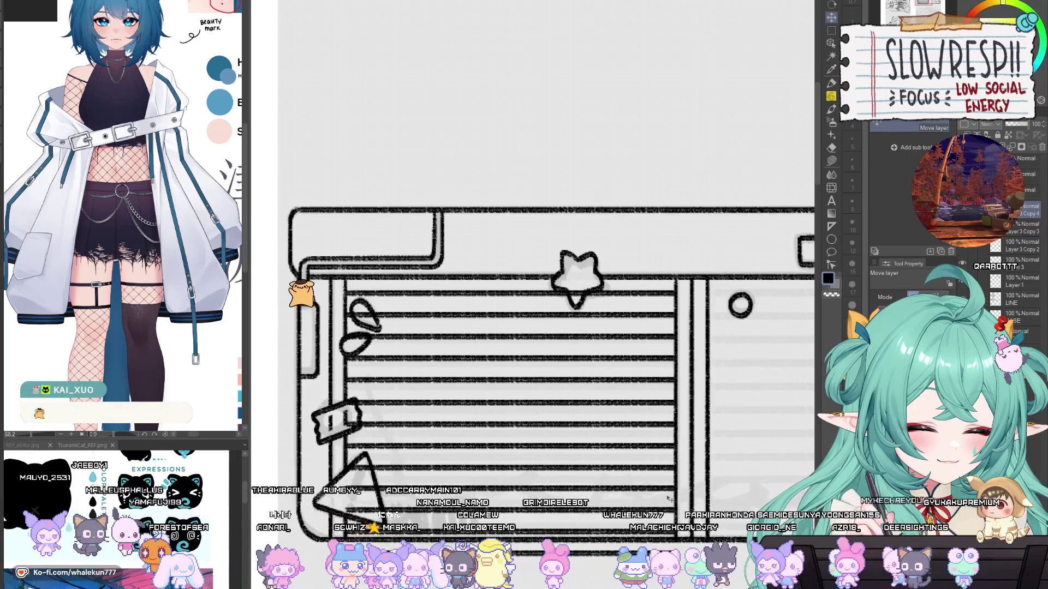
key("ctrl+e")
key("ctrl+e")
key("ctrl+e")
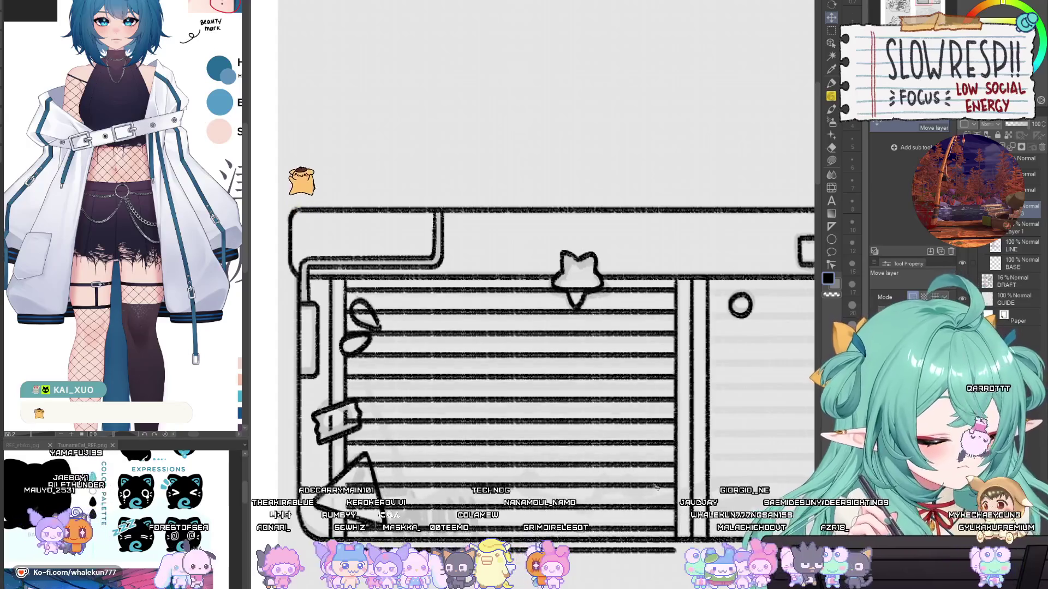
Step: Erase the shutter stripes crossing the cloud, working in a horizontally flipped view
key("e")
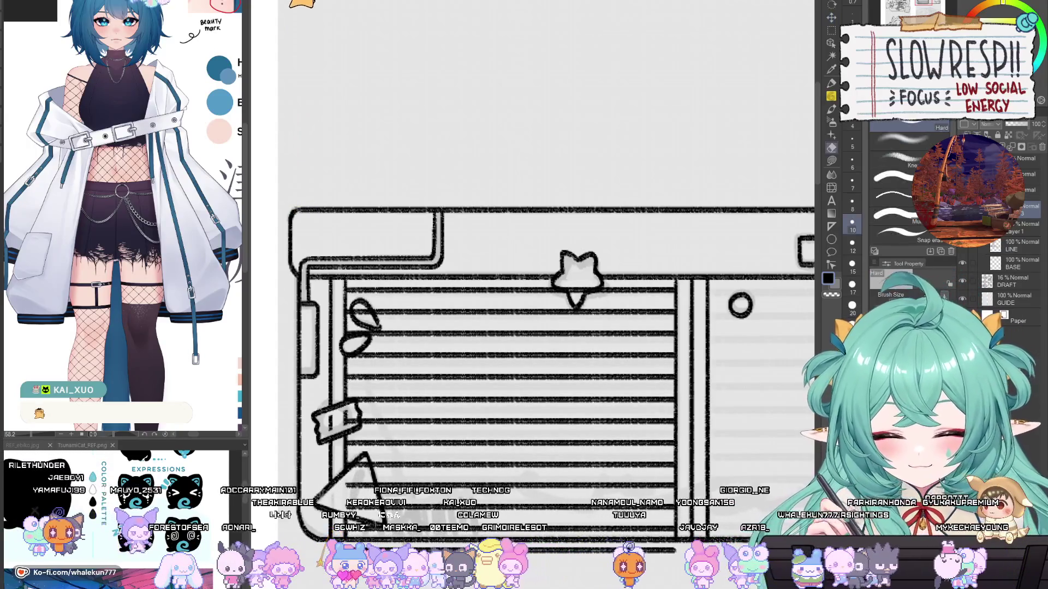
key("h")
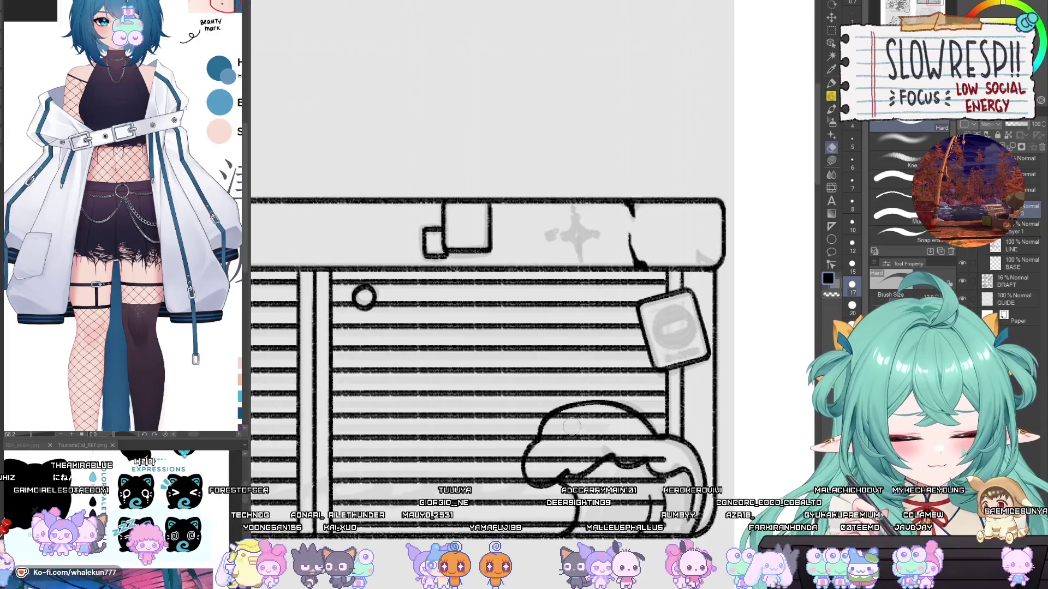
mouse_move(534, 466)
left_mouse_down()
mouse_move(562, 444)
mouse_move(567, 401)
mouse_move(557, 461)
mouse_move(605, 448)
mouse_move(645, 452)
mouse_move(647, 420)
mouse_move(546, 393)
mouse_move(624, 439)
left_mouse_up()
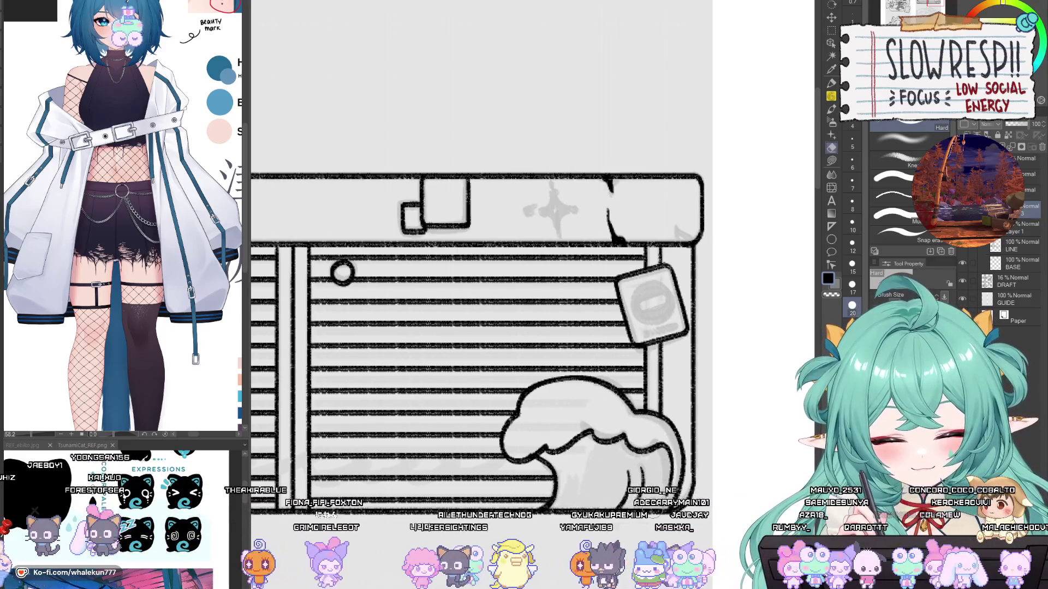
scroll(660, 437, "down", 5)
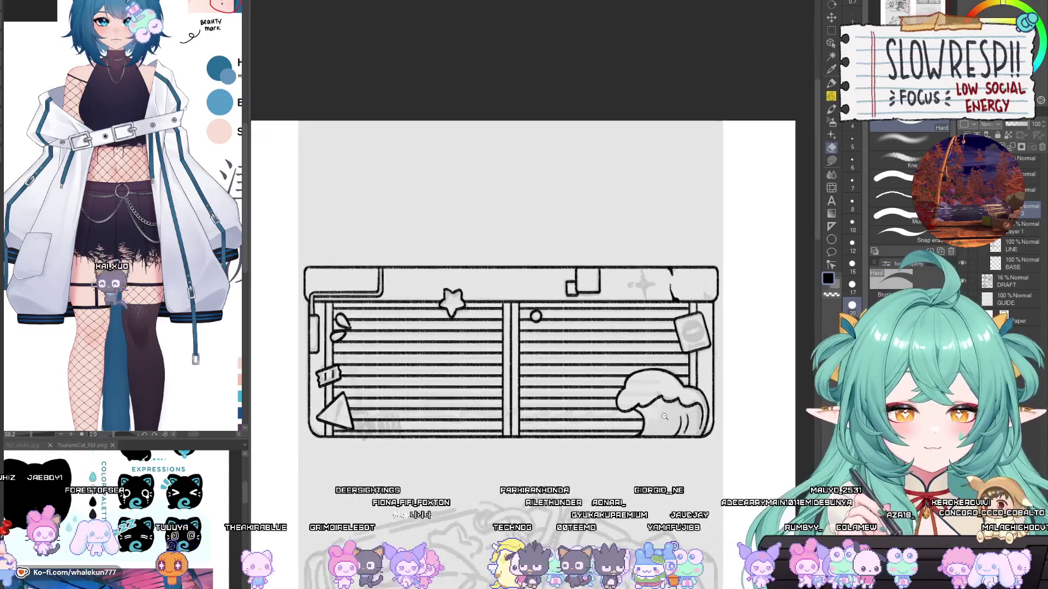
scroll(665, 416, "down", 3)
left_click_drag(622, 437, 683, 448)
scroll(682, 447, "up", 2)
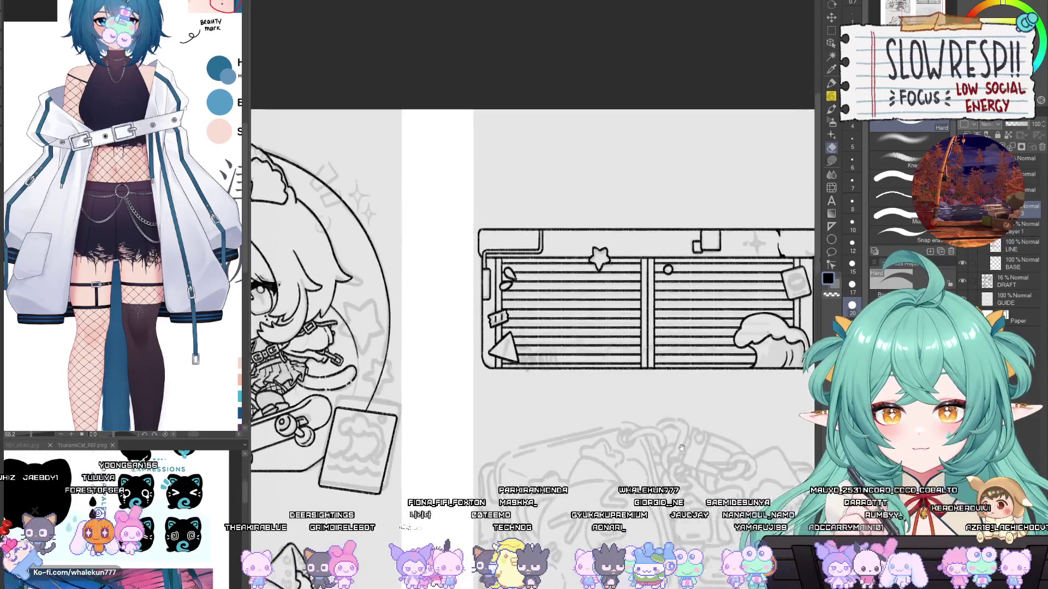
key("h")
key("h")
left_click_drag(665, 410, 655, 458)
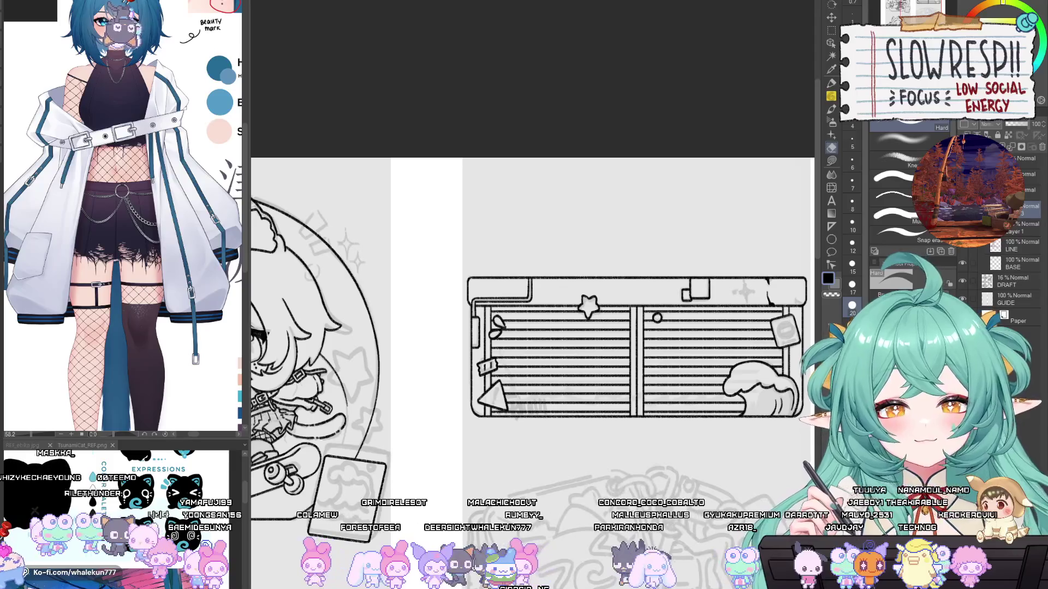
key("p")
left_click_drag(749, 367, 720, 283)
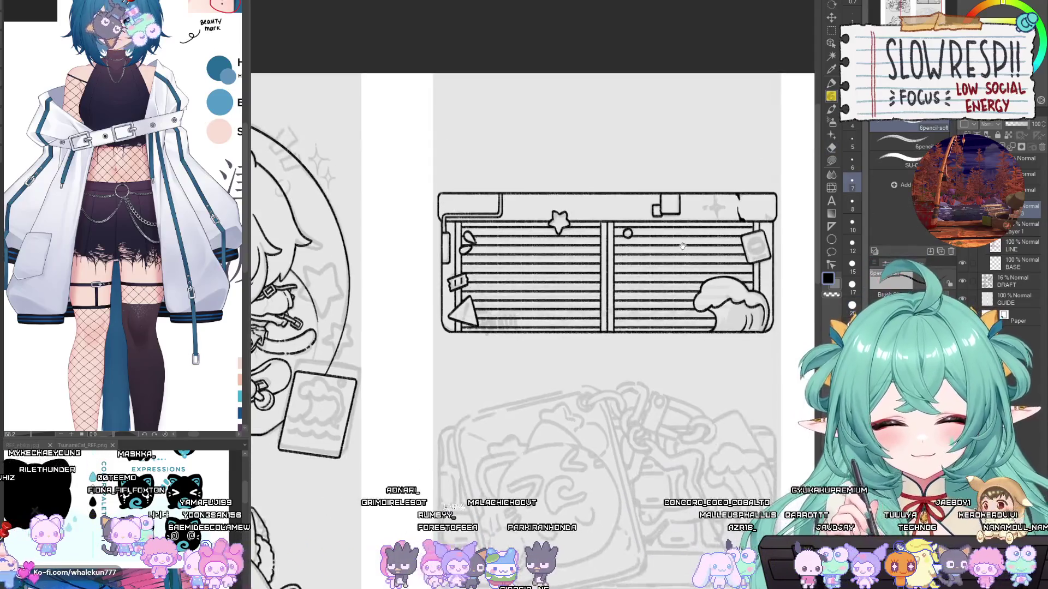
scroll(719, 283, "down", 6)
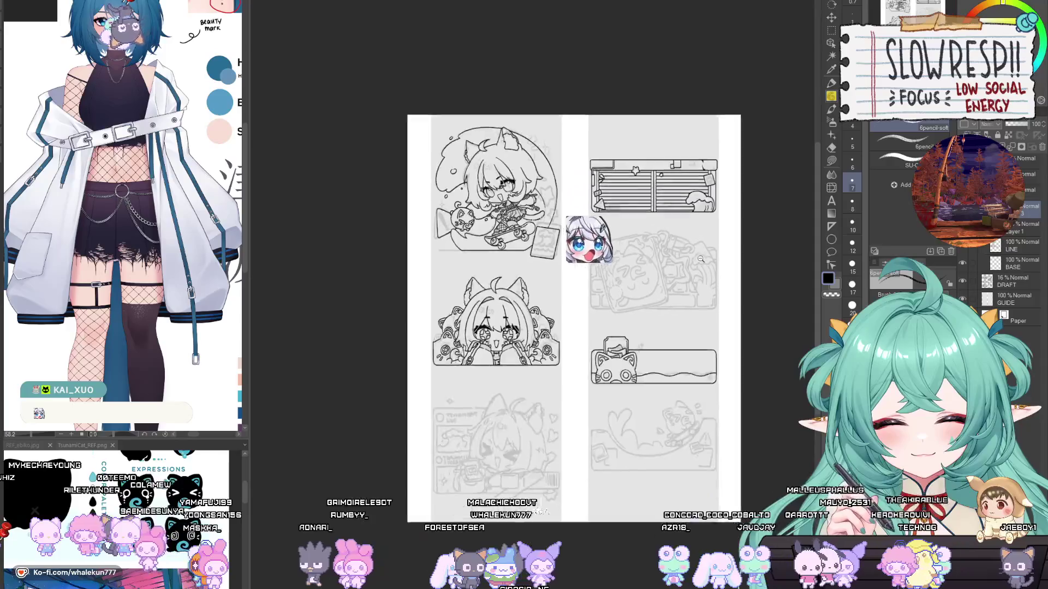
Step: Select the right column of sketches and shift it up, then settle it slightly lower
scroll(681, 237, "up", 6)
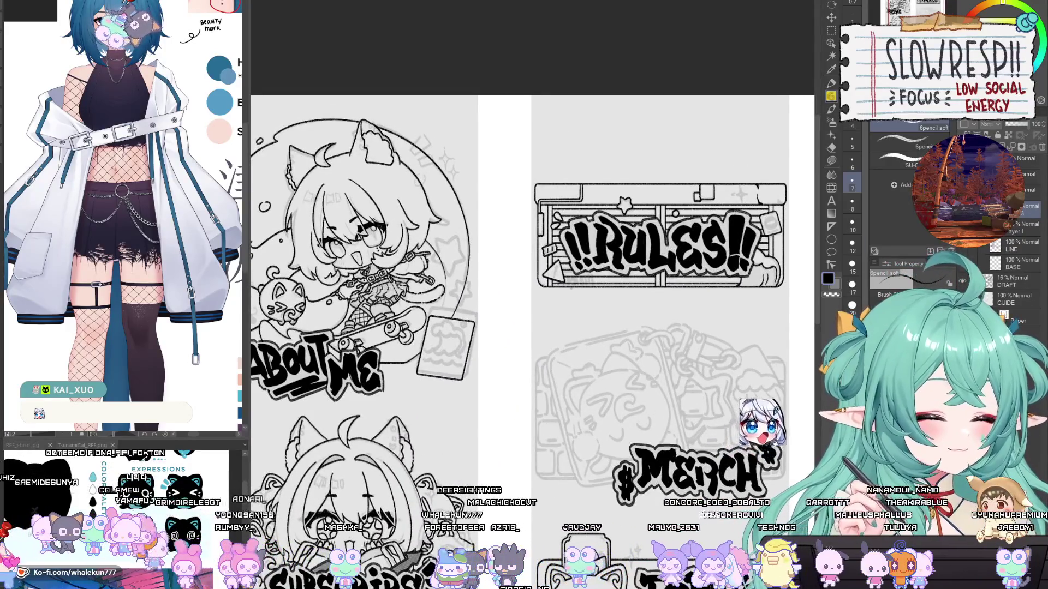
scroll(709, 407, "down", 5)
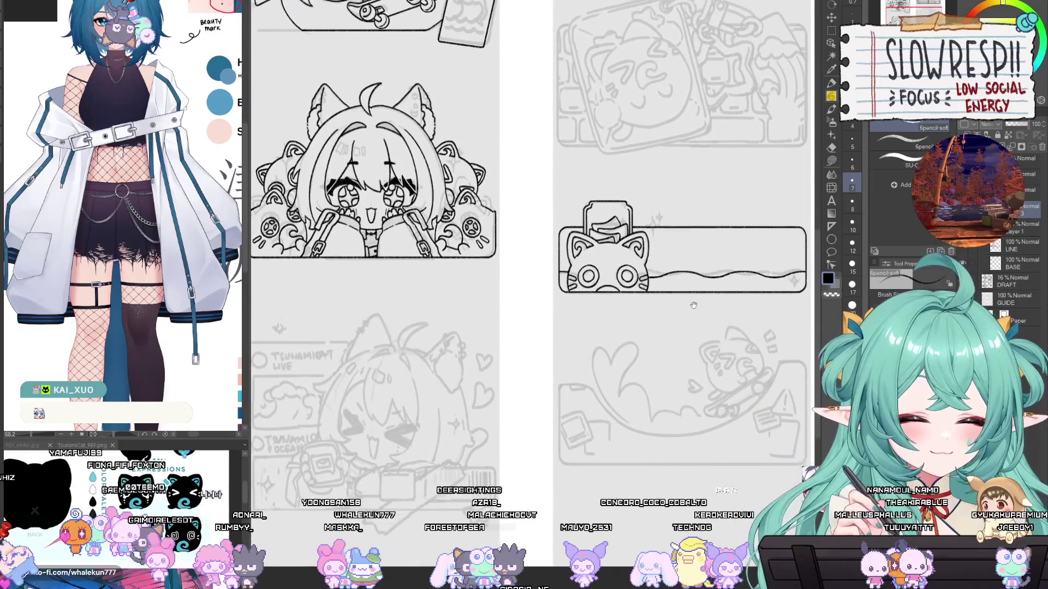
scroll(689, 341, "down", 3)
scroll(696, 362, "down", 2)
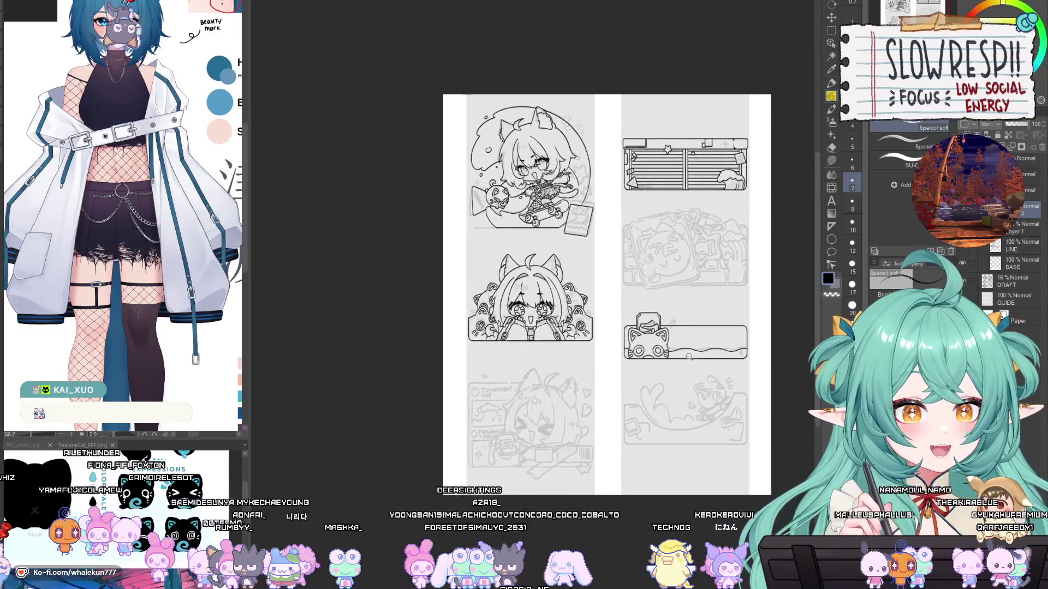
scroll(691, 360, "up", 1)
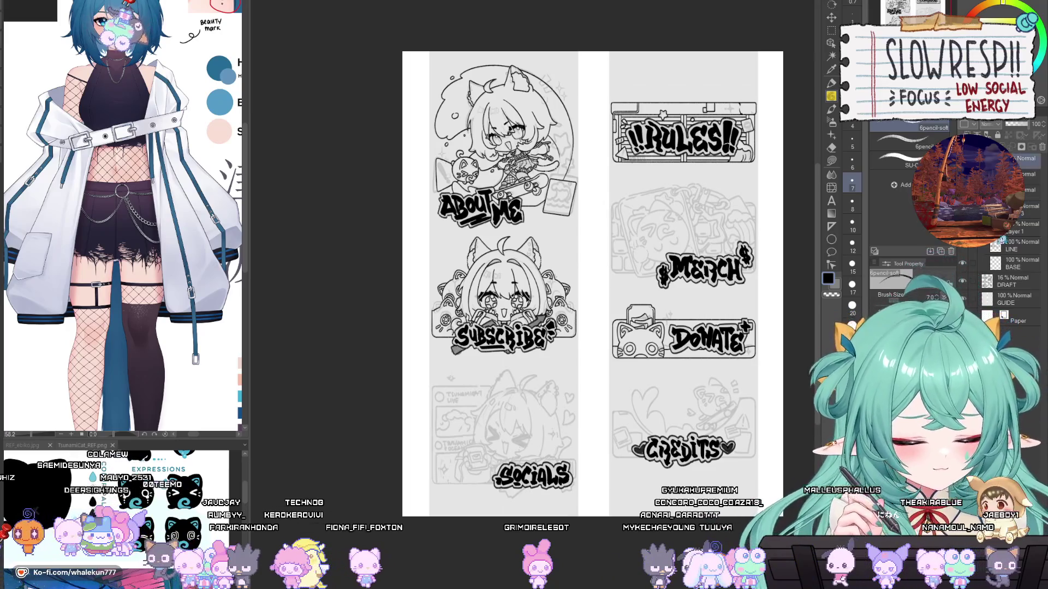
key("m")
mouse_move(606, 83)
left_mouse_down()
mouse_move(738, 363)
mouse_move(770, 498)
left_mouse_up()
key("k")
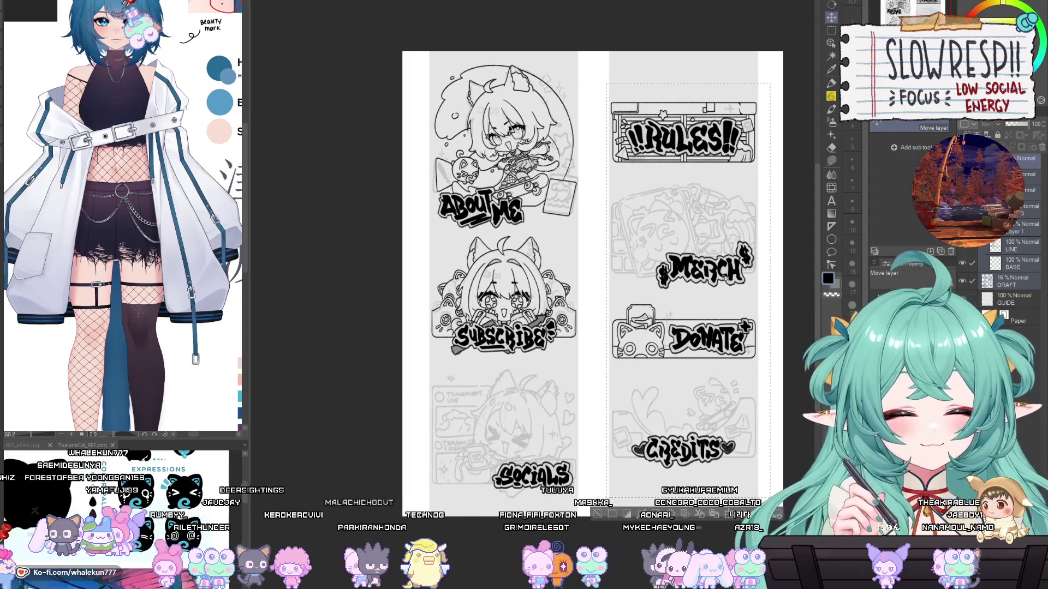
left_click_drag(741, 244, 736, 214)
left_click_drag(728, 249, 727, 257)
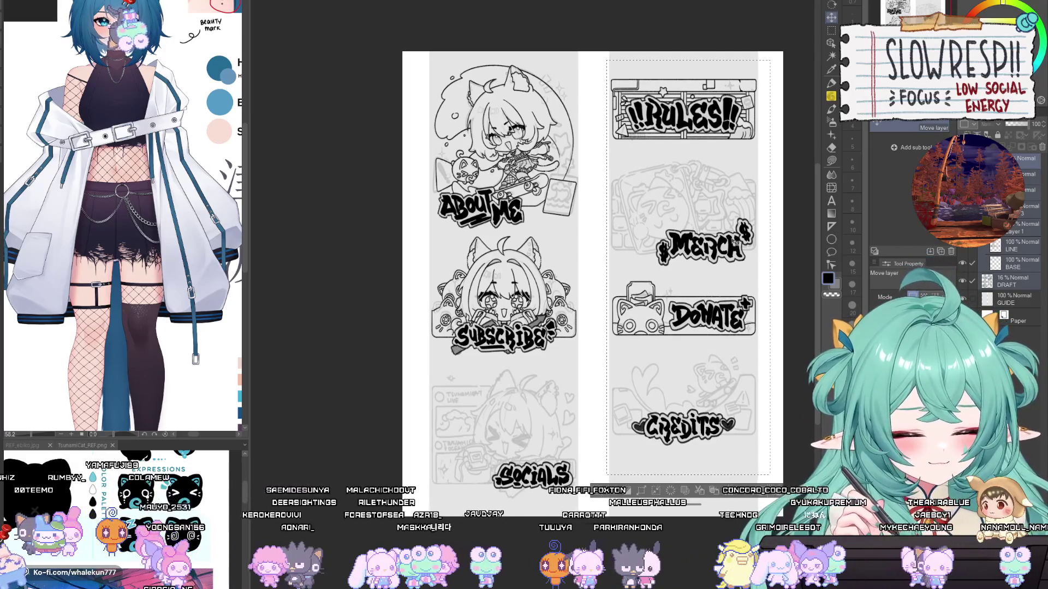
left_click_drag(750, 177, 750, 200)
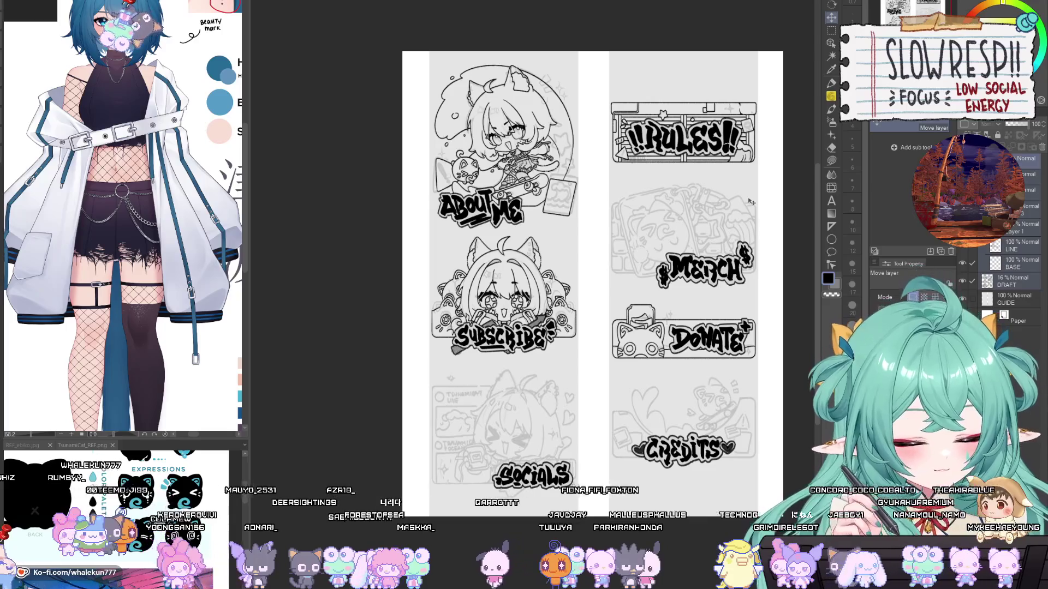
Step: Mirror-check the lineart, switch to the pencil, and hide the banner lettering layer
key("h")
key("h")
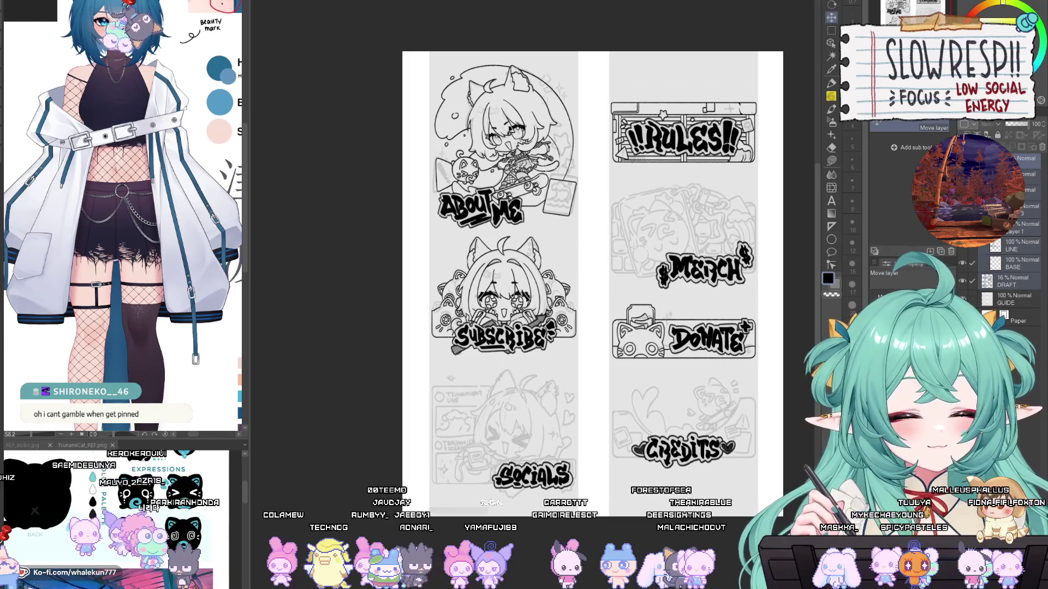
key("p")
left_click(962, 174)
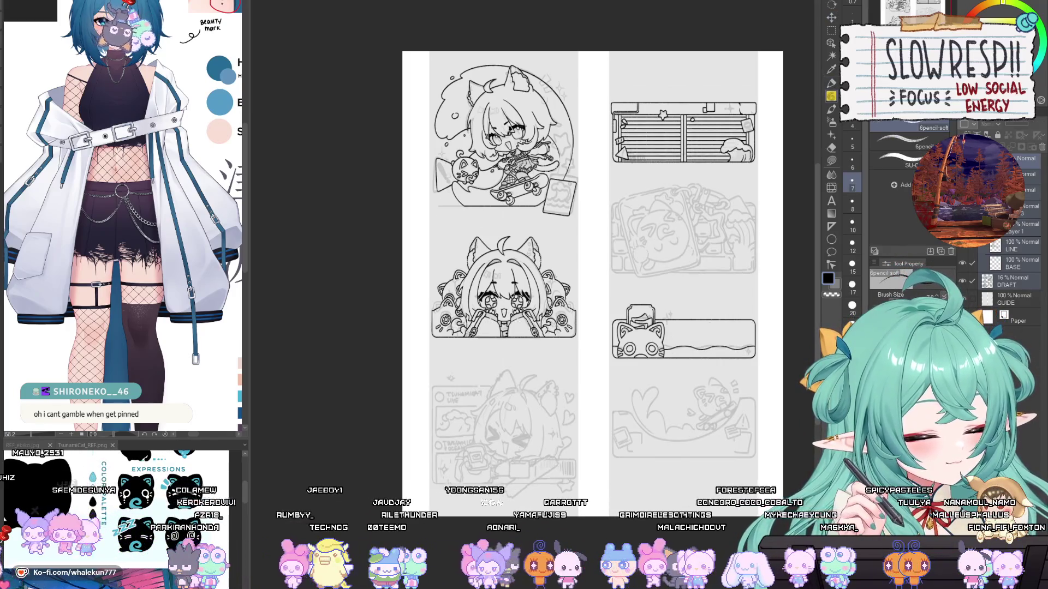
left_click(963, 174)
left_click(962, 174)
left_click(1020, 174)
left_click(1021, 206)
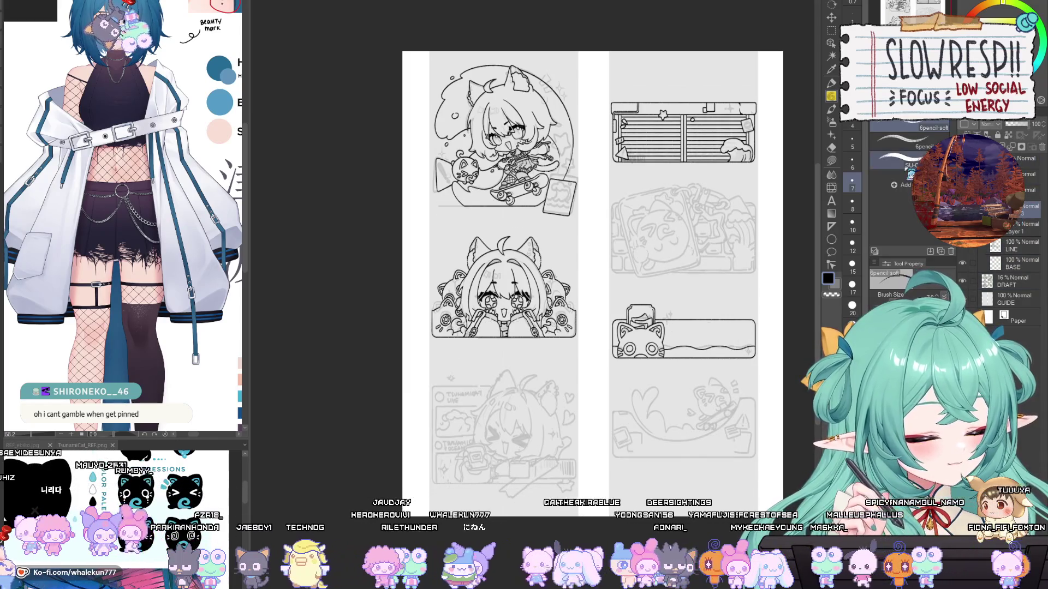
key("ctrl+plus")
key("ctrl+plus")
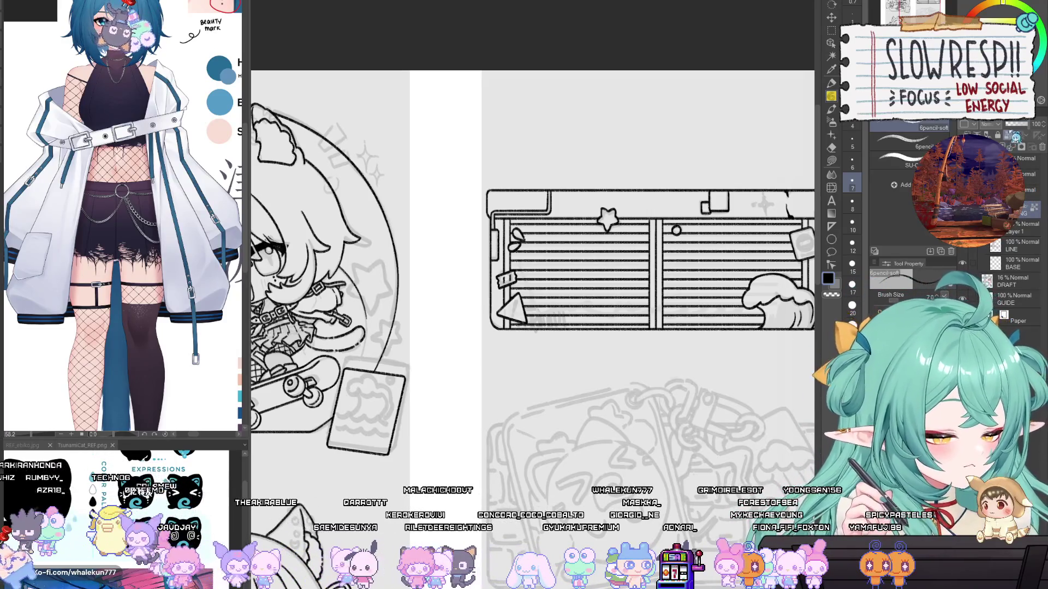
left_click_drag(1034, 124, 1016, 123)
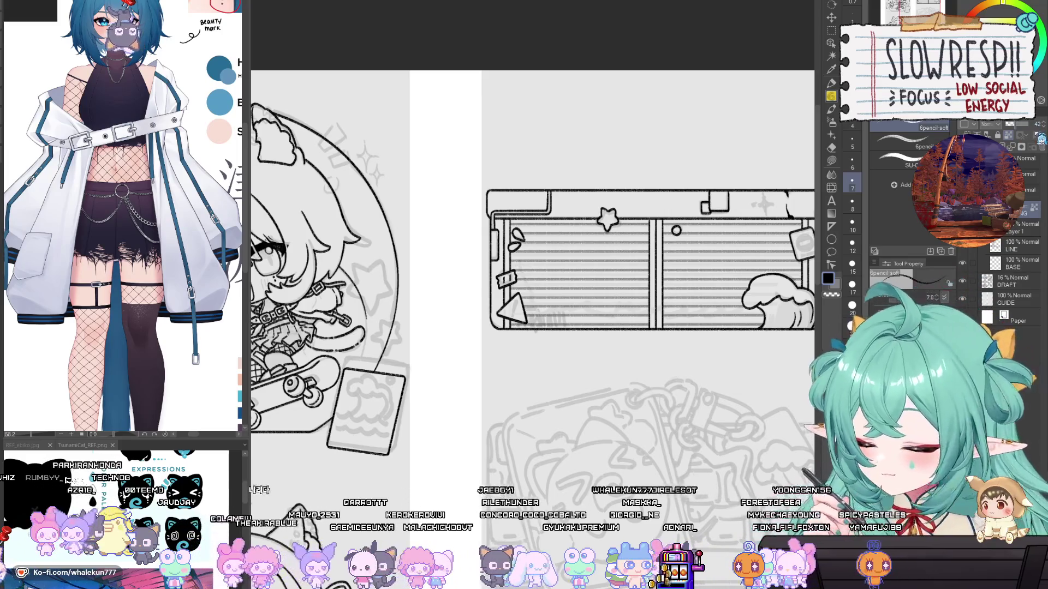
left_click_drag(1017, 123, 1020, 124)
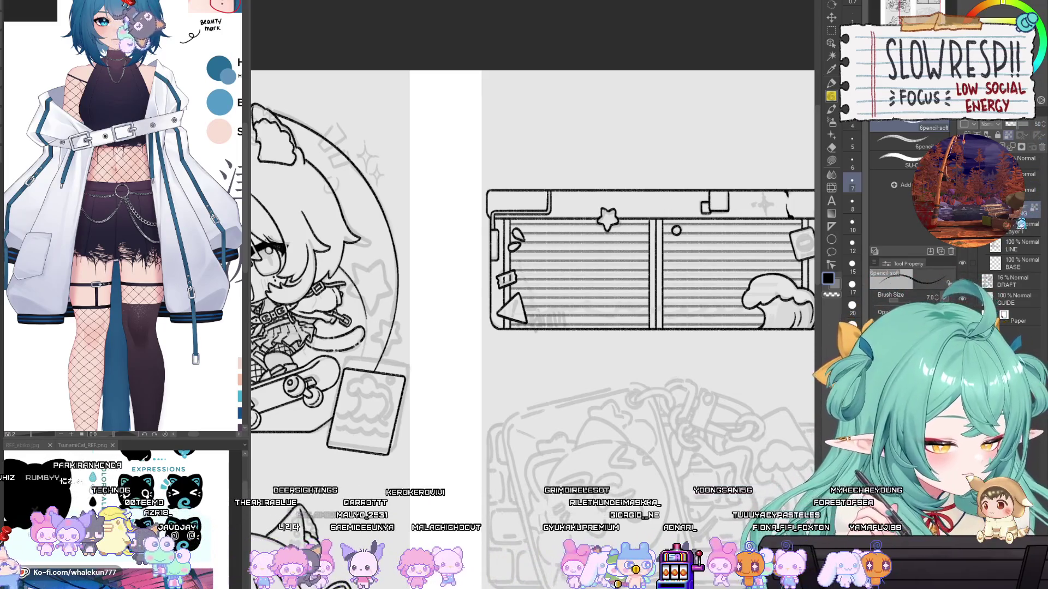
left_click(963, 281)
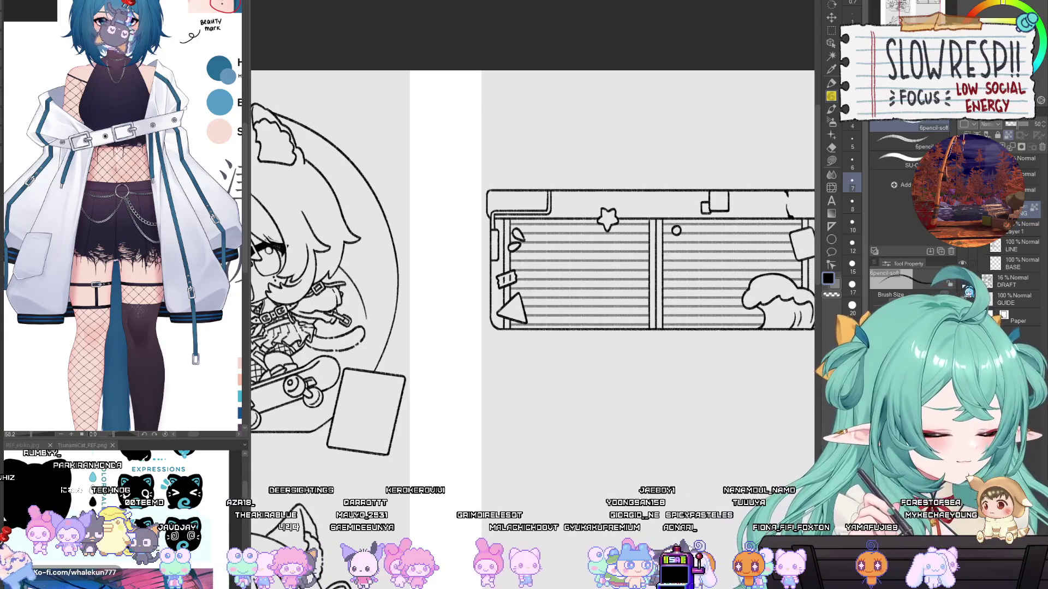
left_click(964, 283)
left_click_drag(1020, 124, 1032, 124)
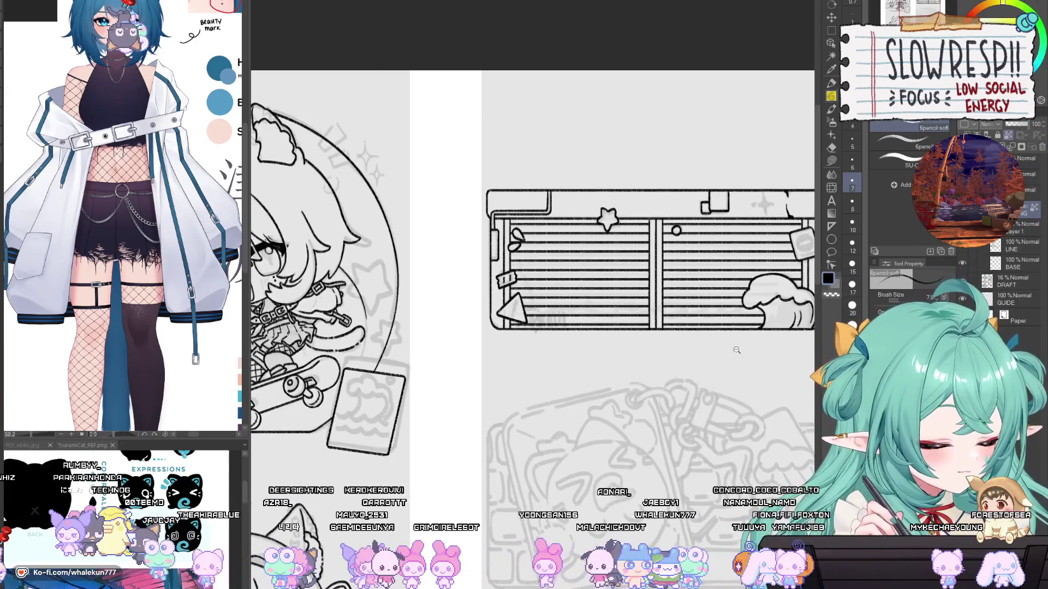
left_click(737, 350, "ctrl+alt")
left_click(736, 350, "ctrl")
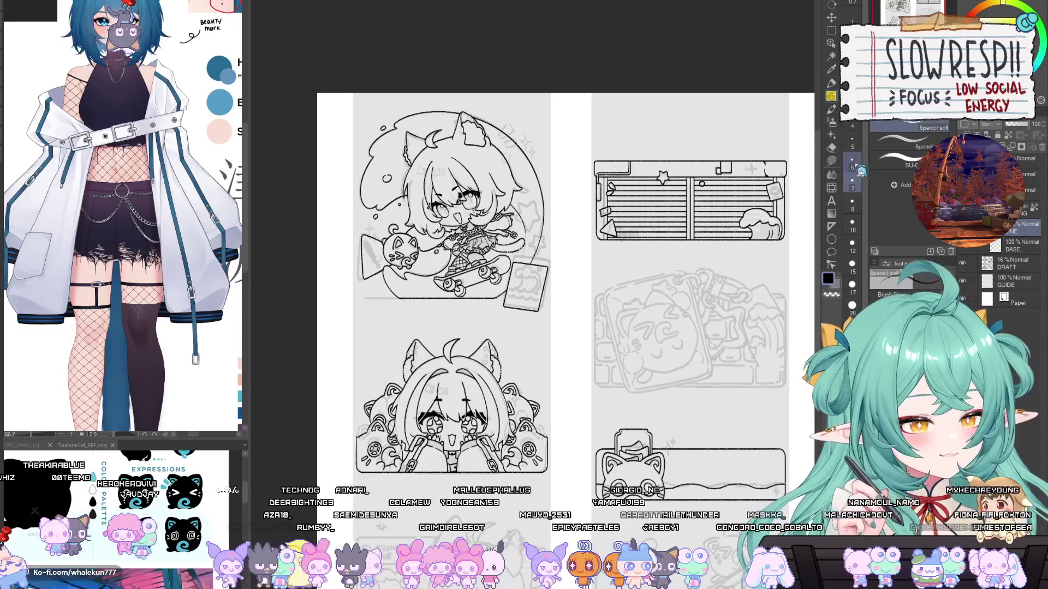
scroll(691, 209, "up", 5)
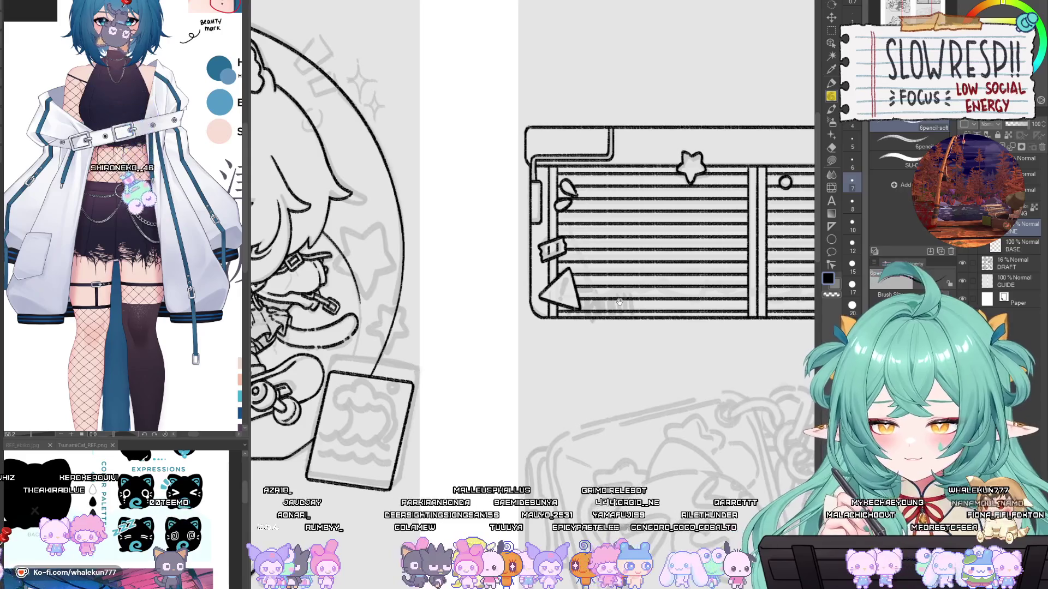
left_click_drag(580, 277, 613, 269)
left_click(613, 269)
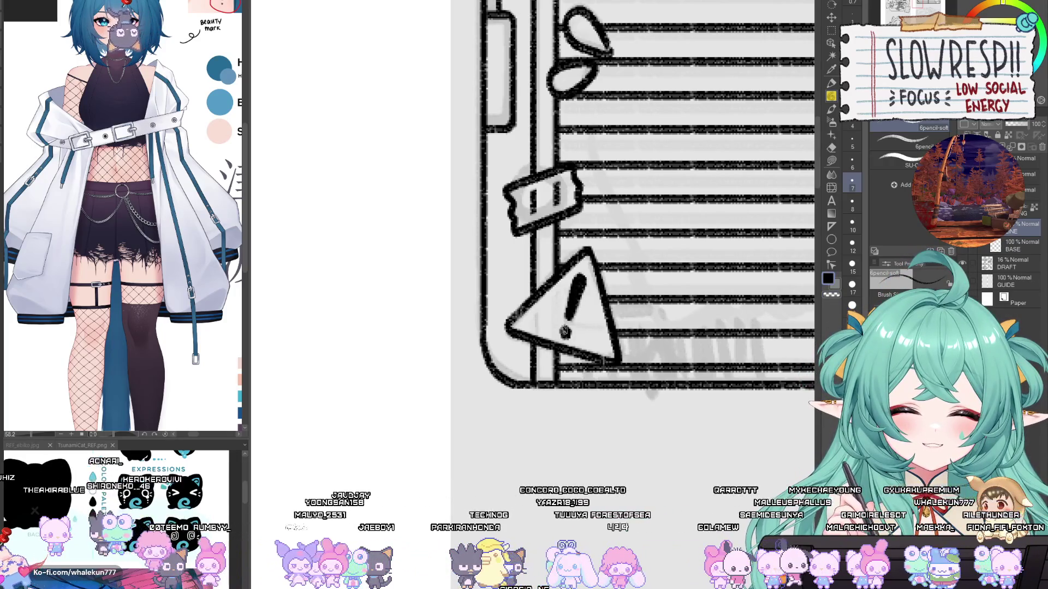
Step: Erase the sticker's stray dot and ink a short mark at its lower edge, discarding a trial circle
scroll(639, 284, "down", 5)
scroll(639, 272, "up", 6)
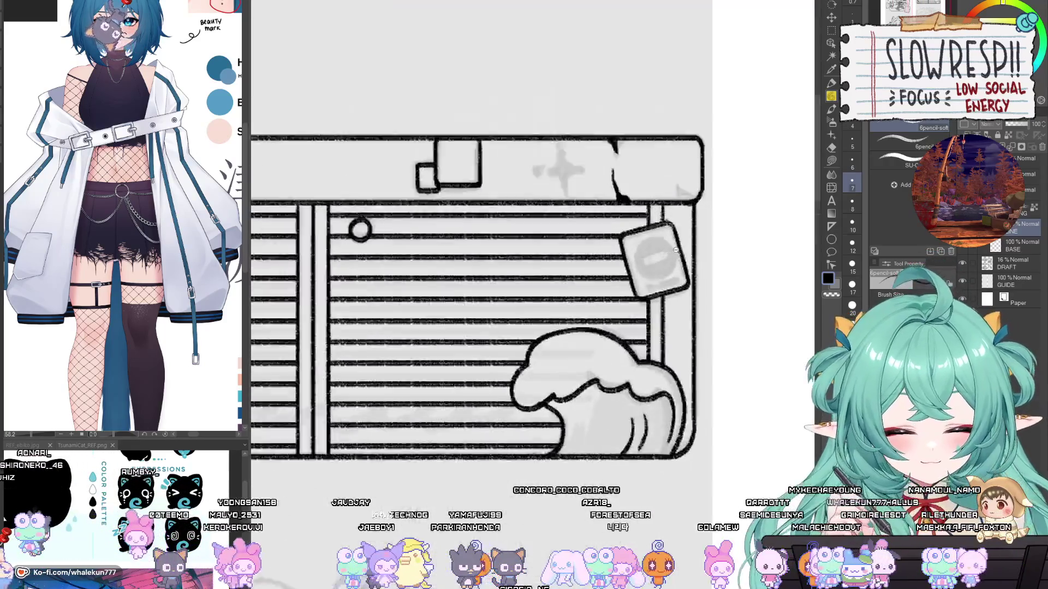
scroll(640, 266, "up", 2)
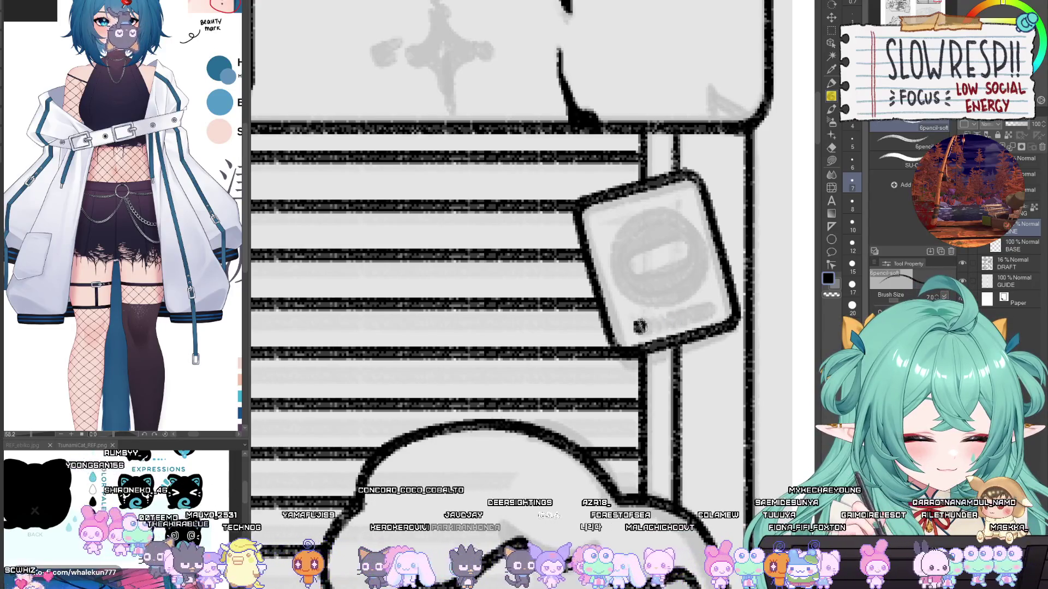
left_click_drag(660, 320, 643, 326)
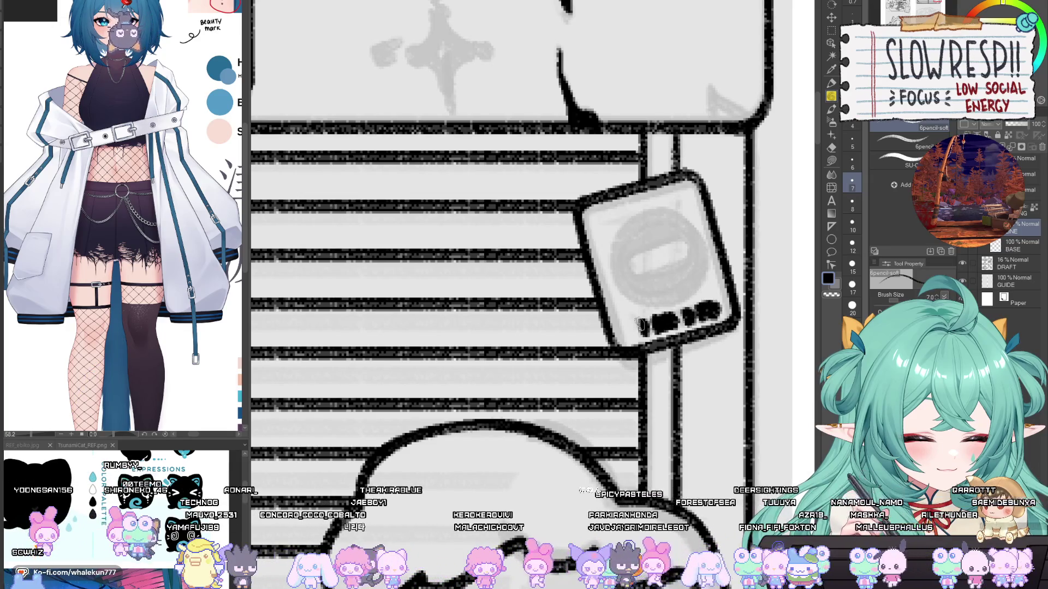
left_click_drag(631, 326, 635, 337)
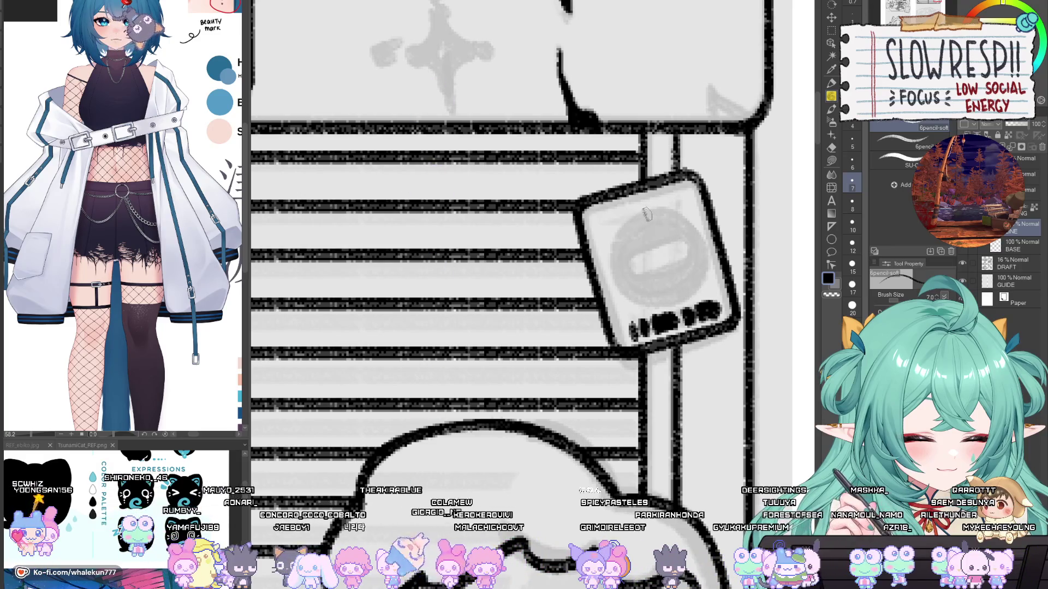
mouse_move(619, 284)
left_mouse_down()
mouse_move(672, 306)
mouse_move(706, 251)
mouse_move(638, 216)
left_mouse_up()
key("ctrl+z")
key("ctrl+z")
key("ctrl+z")
key("ctrl+z")
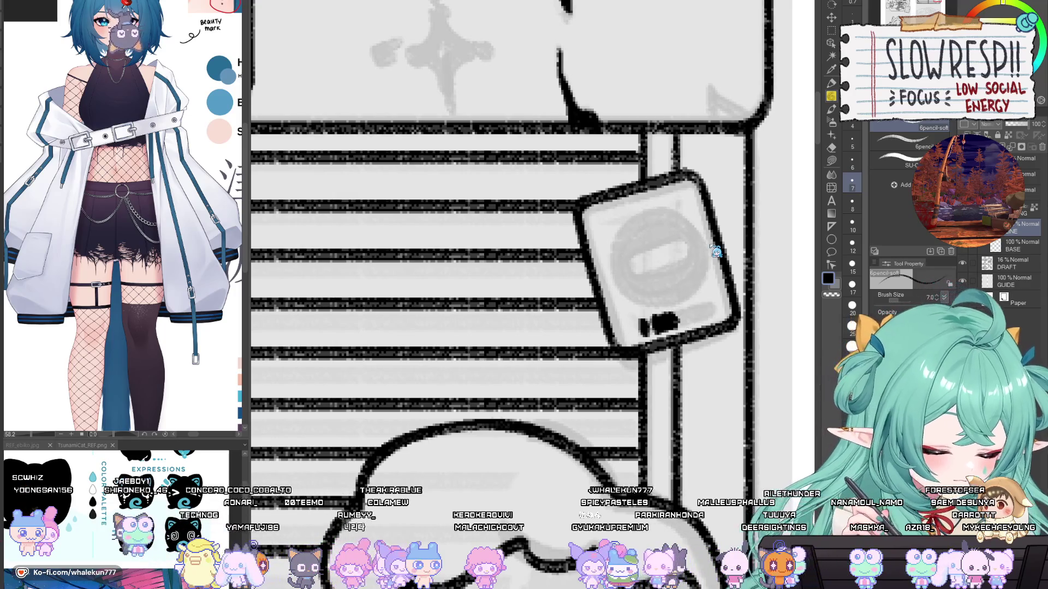
scroll(709, 245, "down", 10)
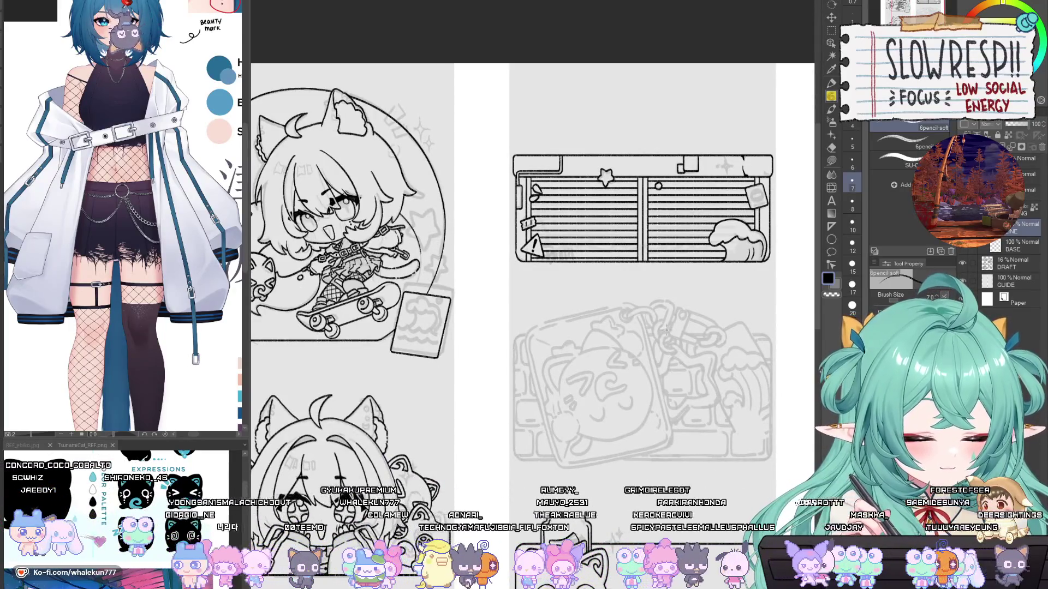
scroll(666, 330, "up", 10)
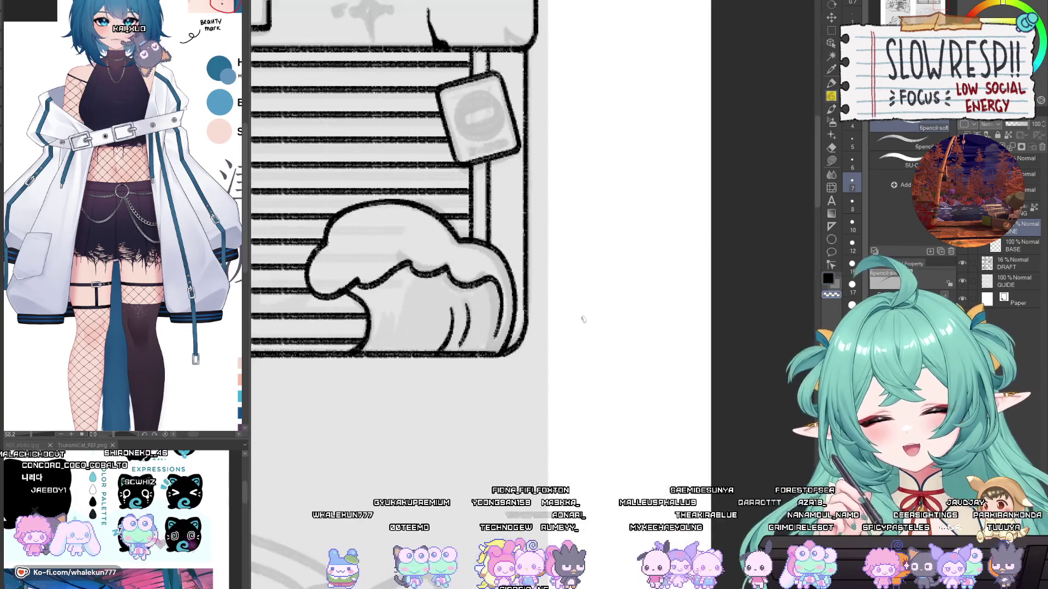
scroll(681, 363, "down", 5)
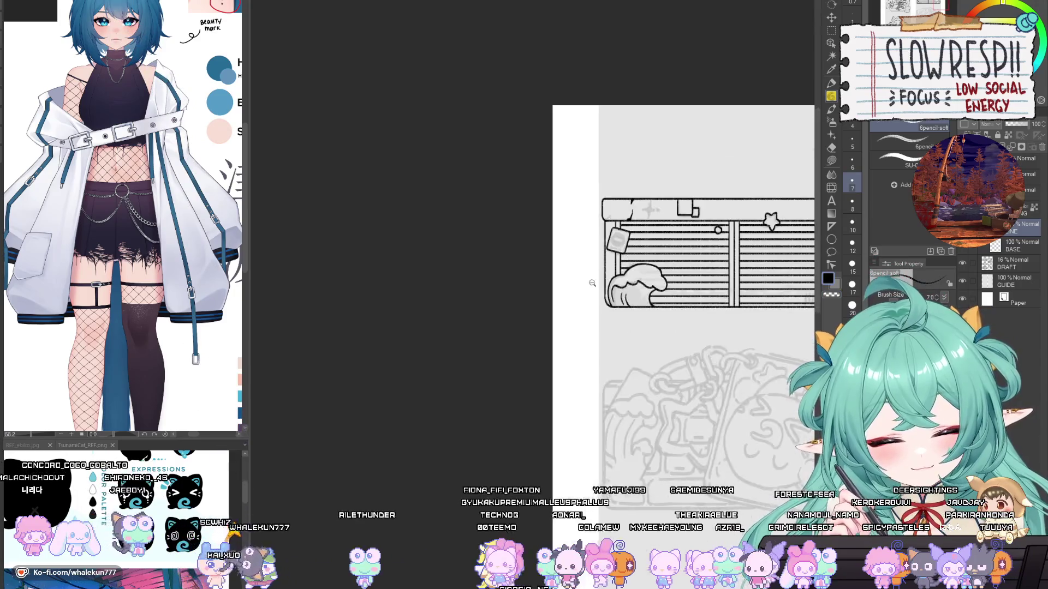
scroll(681, 364, "up", 3)
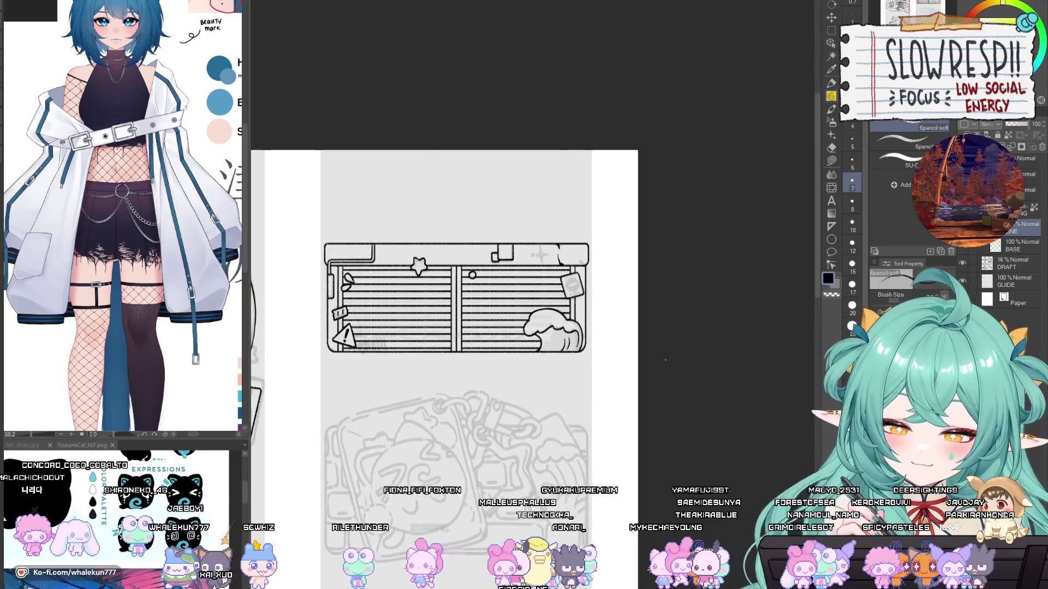
scroll(631, 381, "up", 5)
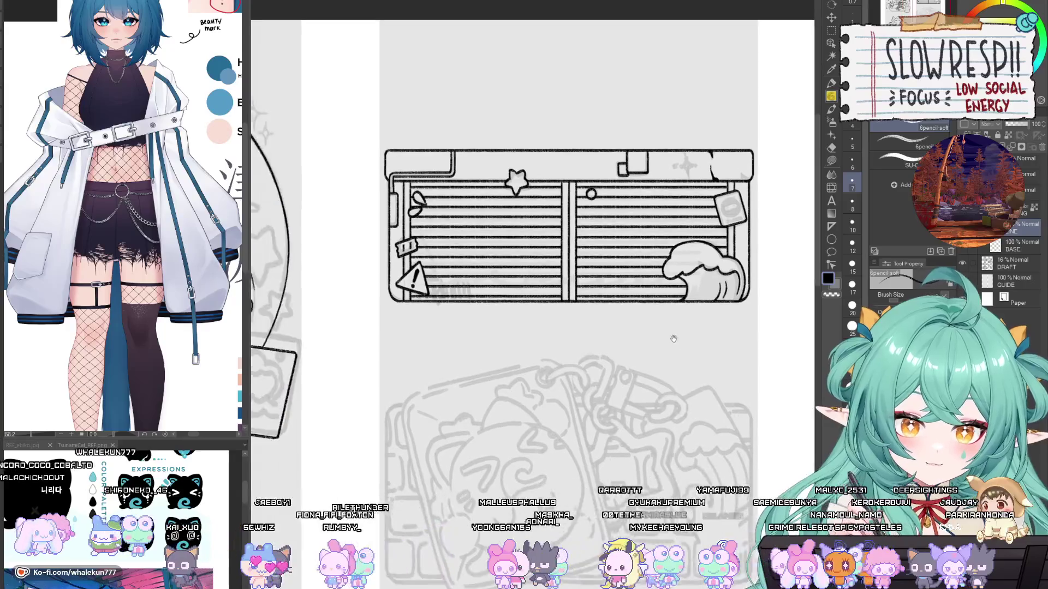
scroll(640, 348, "up", 4)
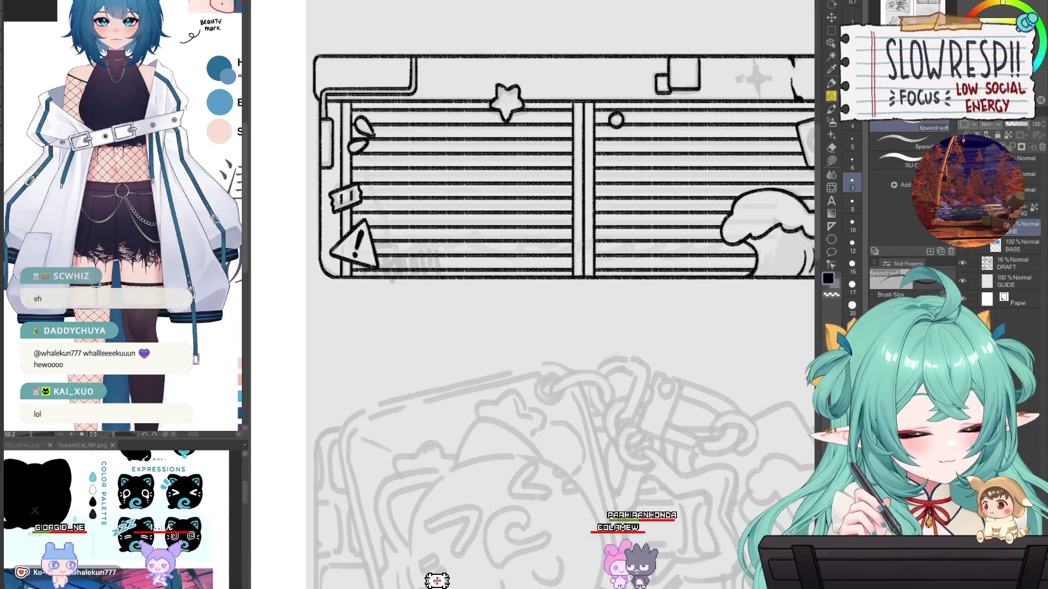
Step: Zoom to the cat sketch and ink a short stroke on the head outline, discarding a first arc
scroll(711, 286, "down", 5)
scroll(710, 286, "up", 5)
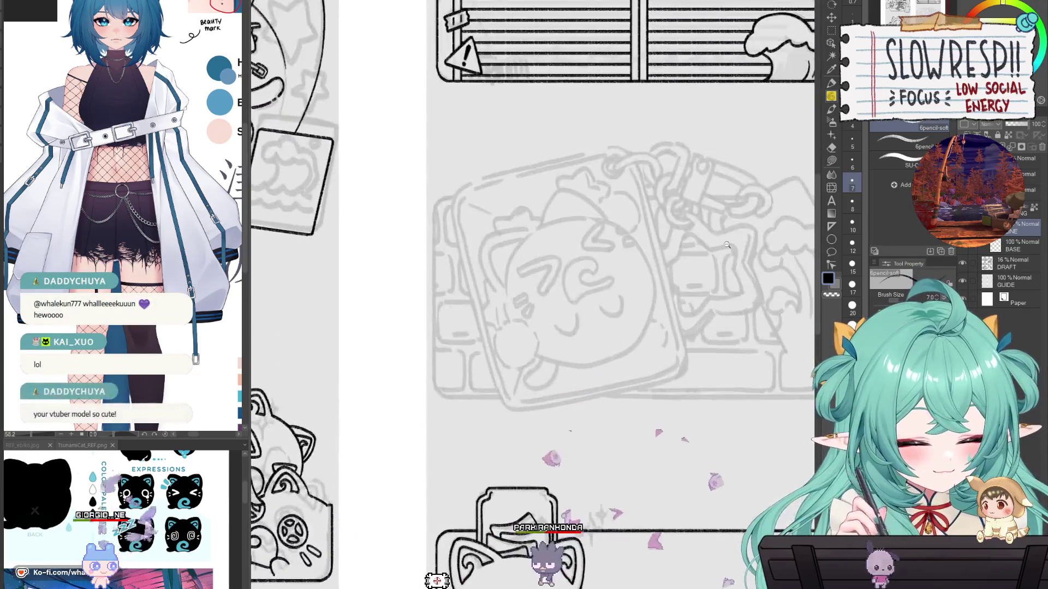
scroll(558, 268, "up", 1)
scroll(558, 267, "down", 1)
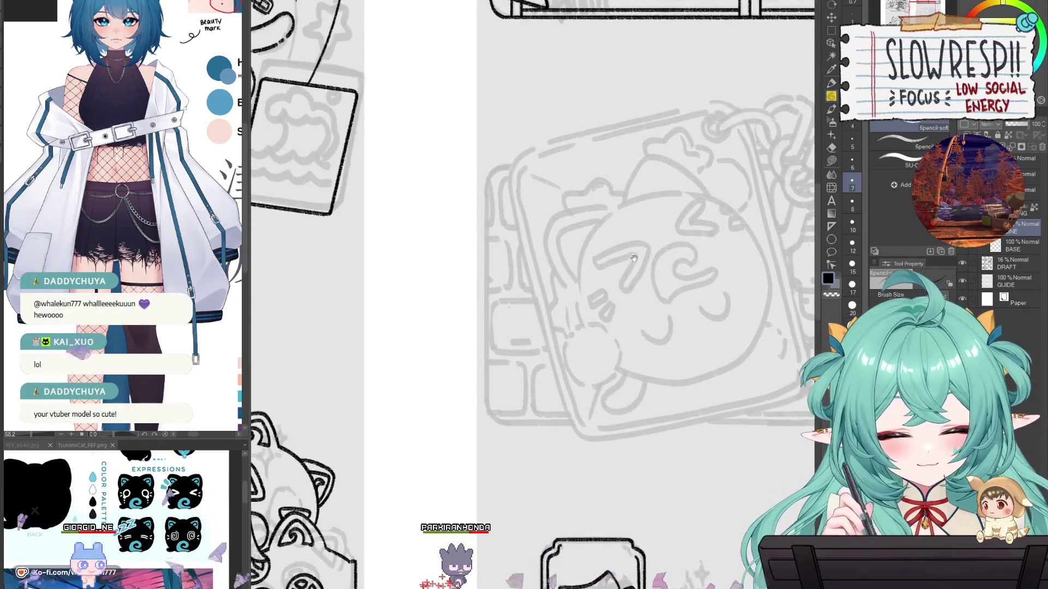
scroll(612, 200, "up", 2)
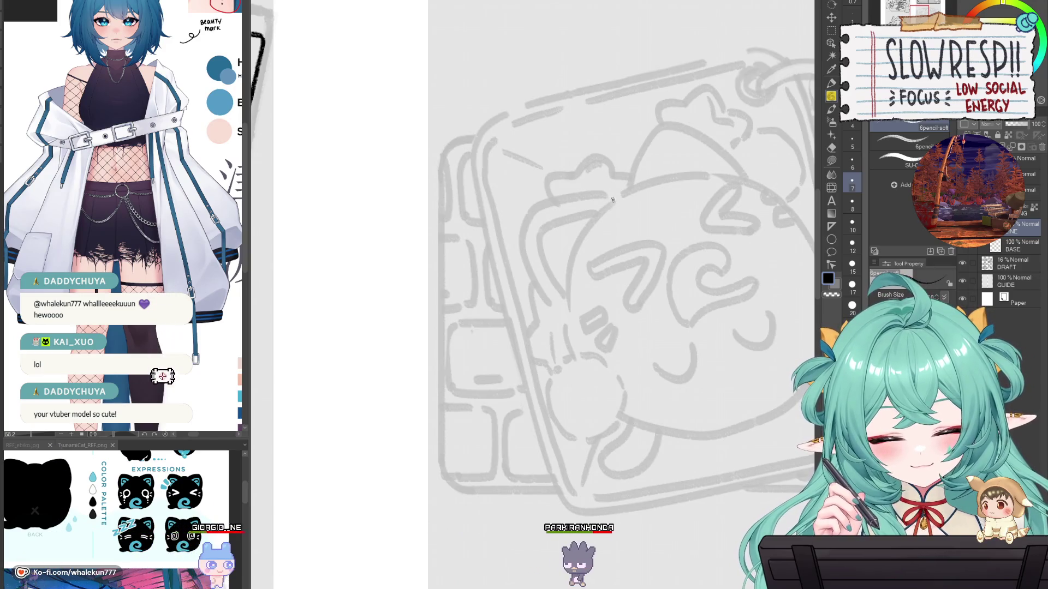
mouse_move(613, 200)
left_mouse_down()
mouse_move(577, 253)
mouse_move(569, 299)
left_mouse_up()
key("ctrl+z")
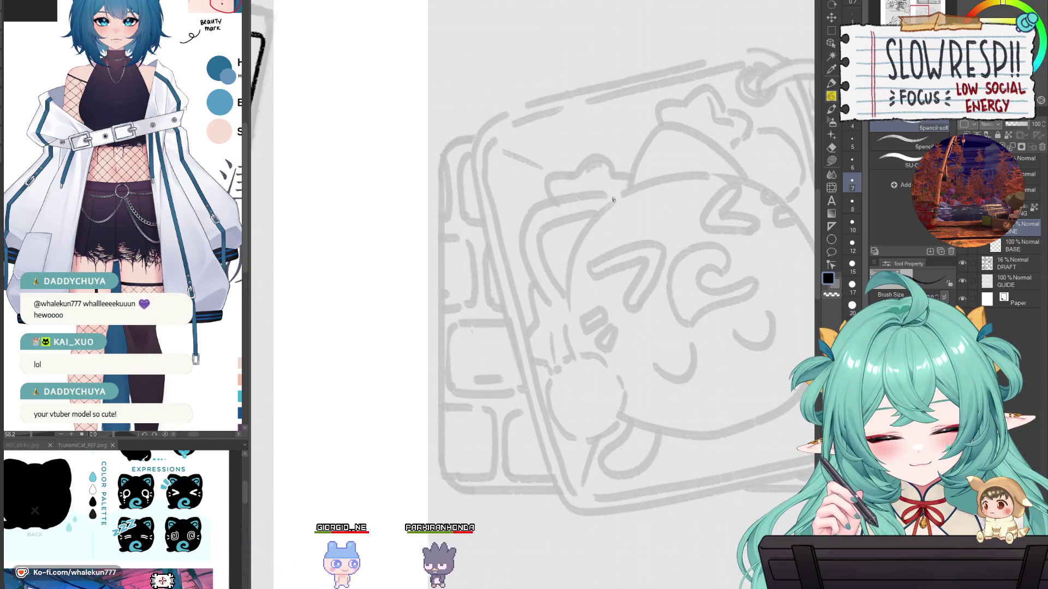
left_click_drag(628, 189, 610, 201)
Step: Rotate the view and try long arcs along the cat's head, flip-checking, then undo
mouse_move(721, 158)
left_mouse_down()
mouse_move(688, 190)
mouse_move(646, 318)
mouse_move(583, 232)
left_mouse_up()
key("r")
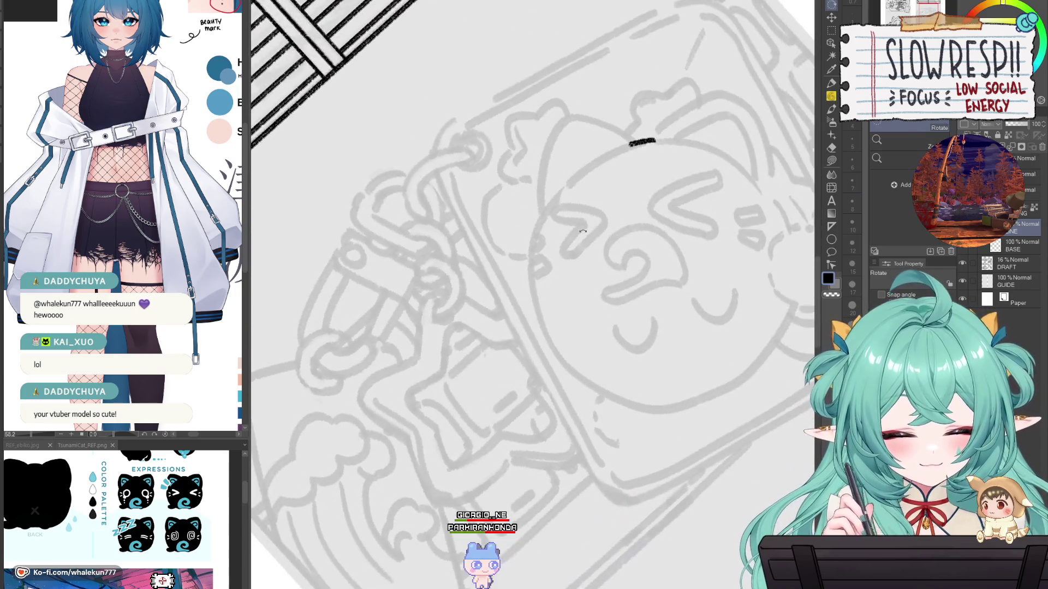
mouse_move(652, 140)
left_mouse_down()
mouse_move(604, 159)
mouse_move(534, 248)
mouse_move(538, 306)
left_mouse_up()
mouse_move(655, 143)
left_mouse_down()
mouse_move(549, 193)
mouse_move(528, 300)
left_mouse_up()
key("h")
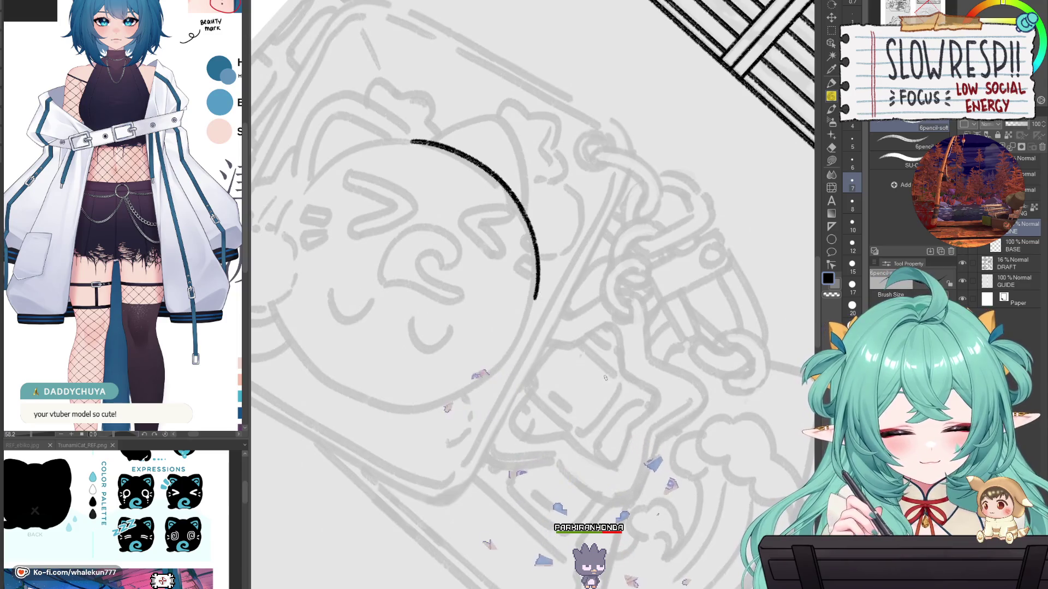
key("h")
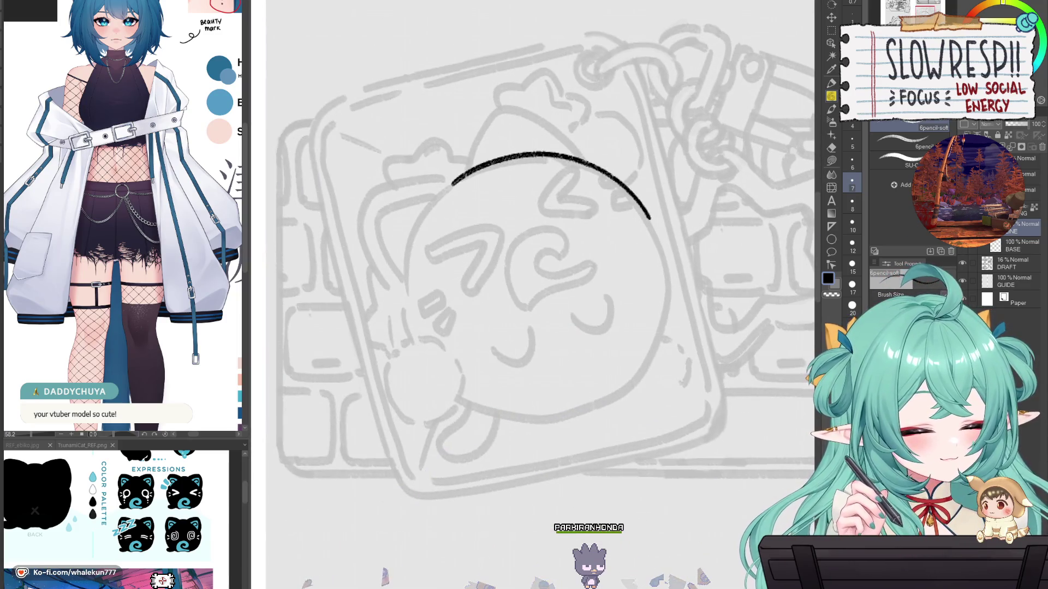
key("ctrl+z")
Step: Add a new empty layer above the LINE layer and recentre the view on the cat head
key("ctrl+shift+n")
key("h")
left_click_drag(476, 370, 581, 384)
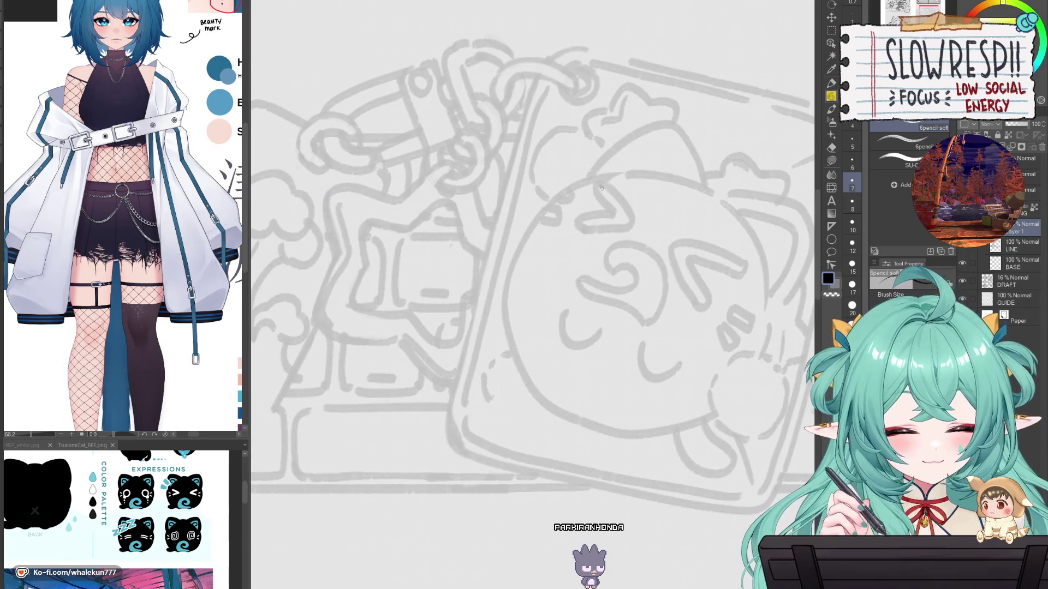
Step: Ink the long curve of the cat head over several retries, then extend it downward
mouse_move(649, 175)
left_mouse_down()
mouse_move(560, 199)
mouse_move(502, 340)
left_mouse_up()
key("ctrl+z")
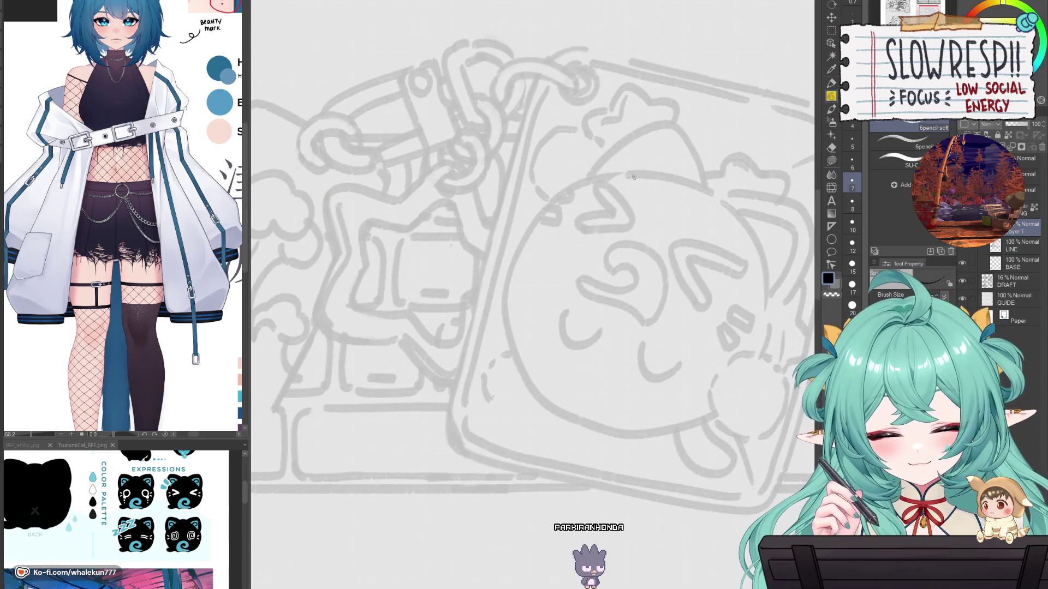
mouse_move(639, 174)
left_mouse_down()
mouse_move(596, 176)
mouse_move(509, 281)
mouse_move(516, 358)
left_mouse_up()
key("ctrl+z")
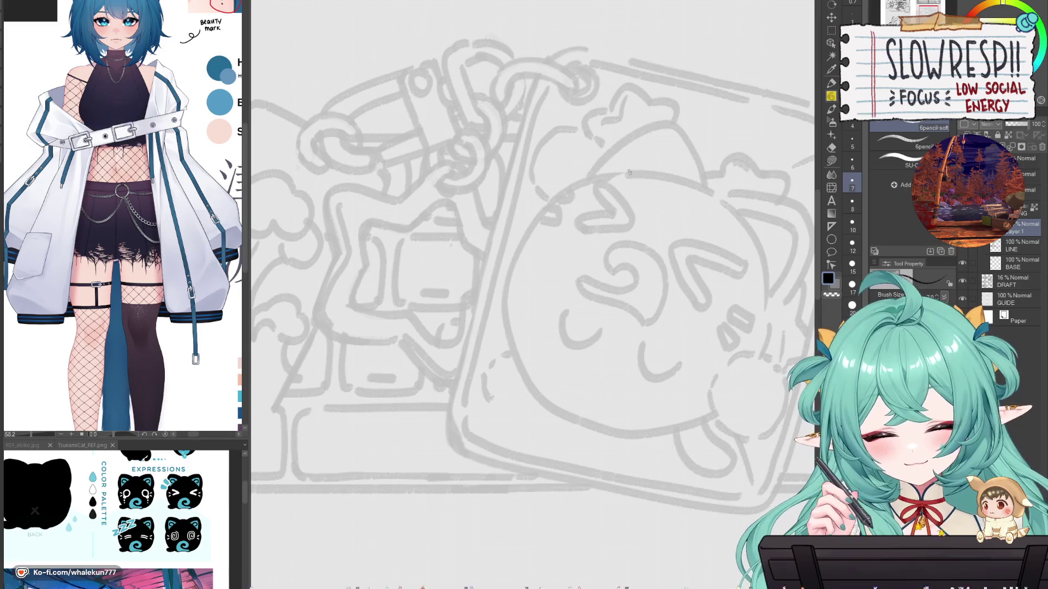
left_click_drag(636, 173, 511, 300)
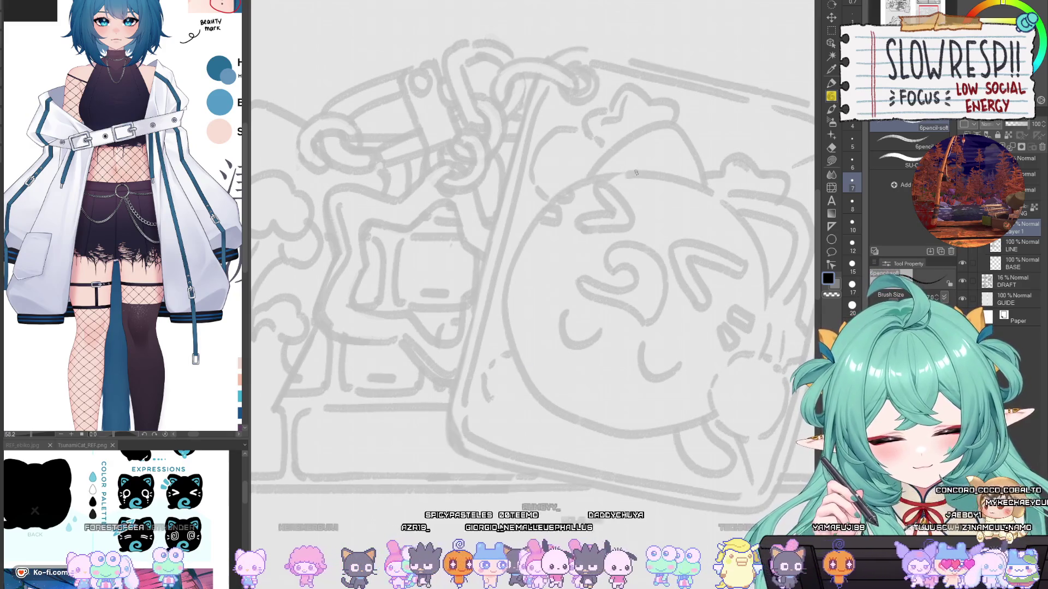
key("h")
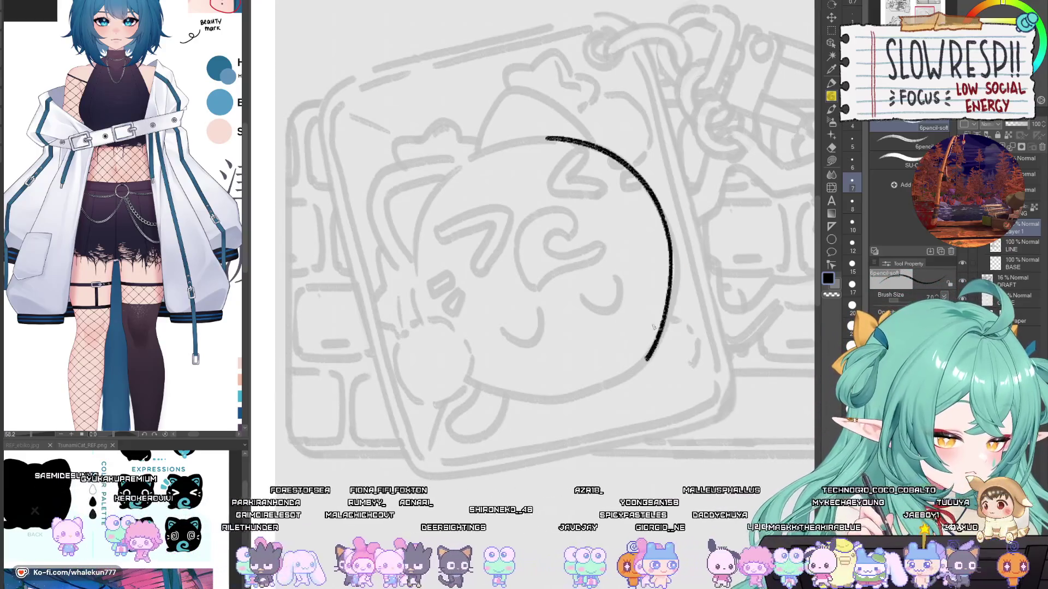
key("ctrl+z")
mouse_move(670, 240)
left_mouse_down()
mouse_move(676, 328)
mouse_move(642, 367)
mouse_move(699, 409)
left_mouse_up()
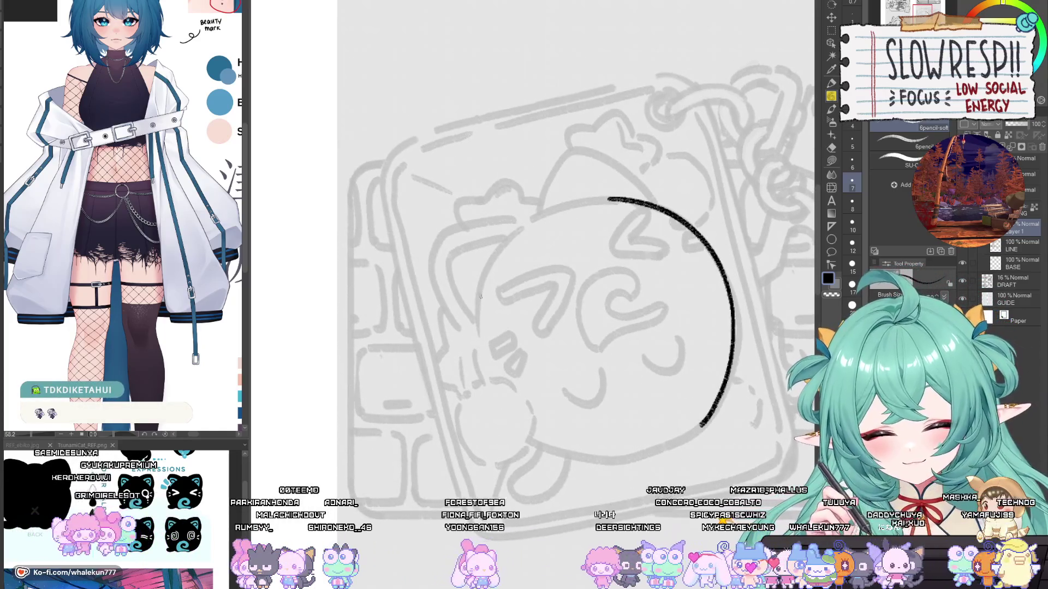
left_click_drag(525, 211, 531, 252)
key("h")
key("h")
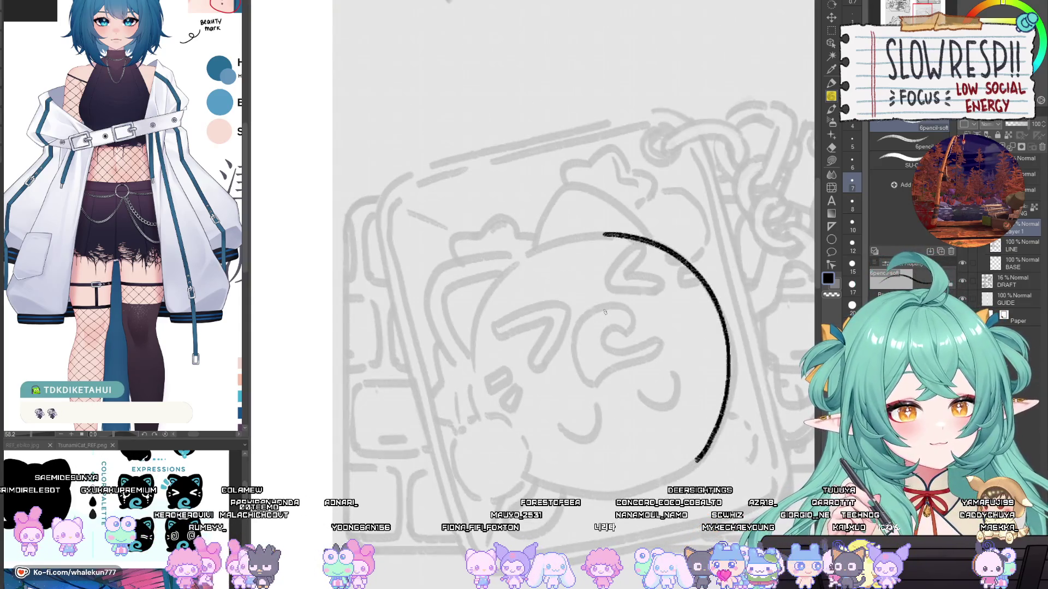
key("h")
key("h")
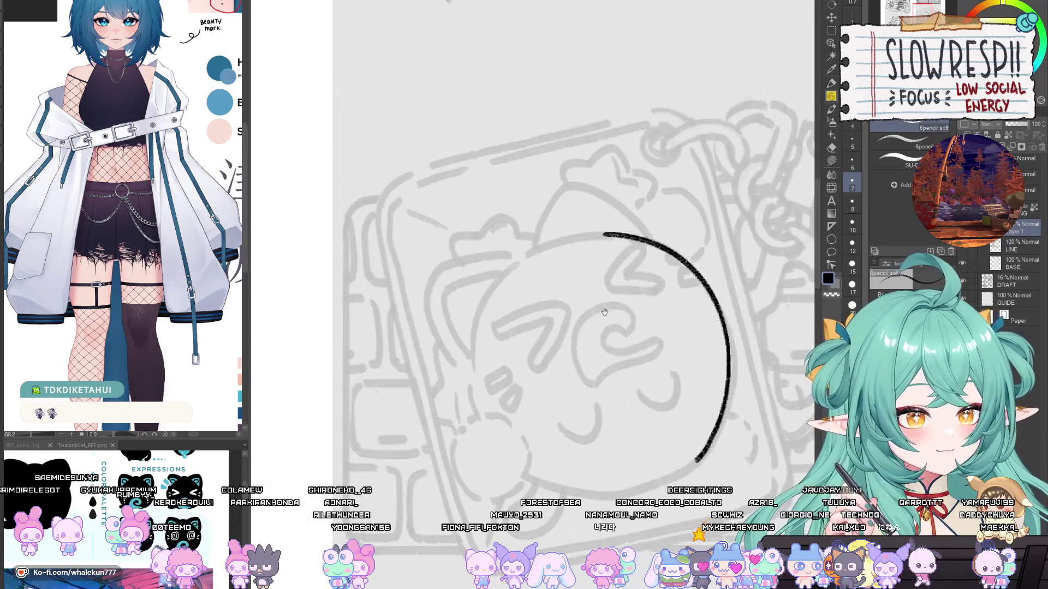
left_click_drag(605, 312, 644, 266)
Step: Close the gap at the arc's top-left with a joining stroke, retrying until it fits
left_click_drag(562, 228, 635, 210)
key("ctrl+z")
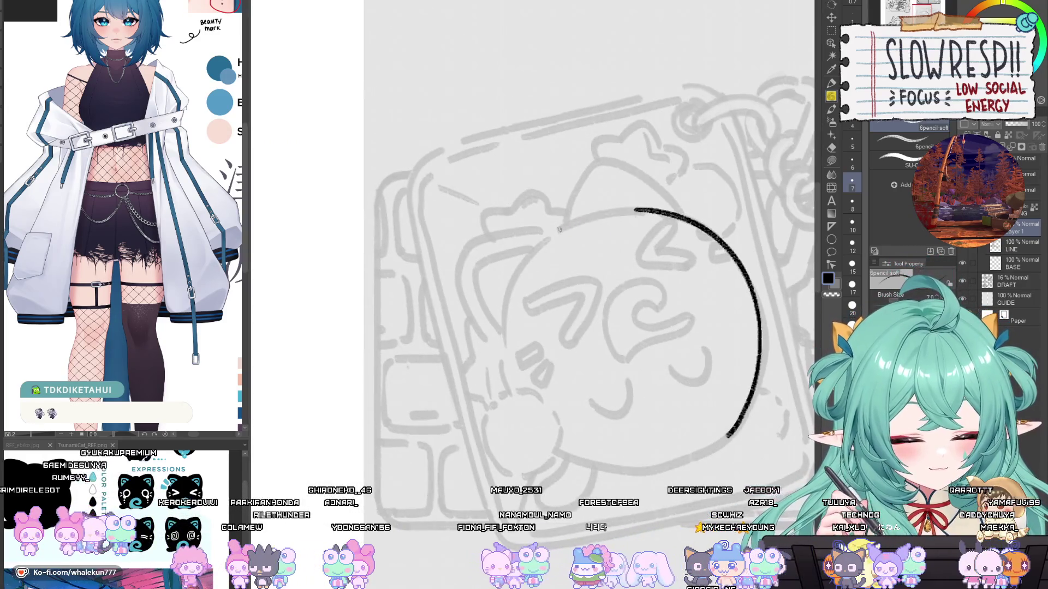
left_click_drag(556, 229, 636, 210)
key("ctrl+z")
left_click_drag(557, 229, 636, 210)
key("ctrl+z")
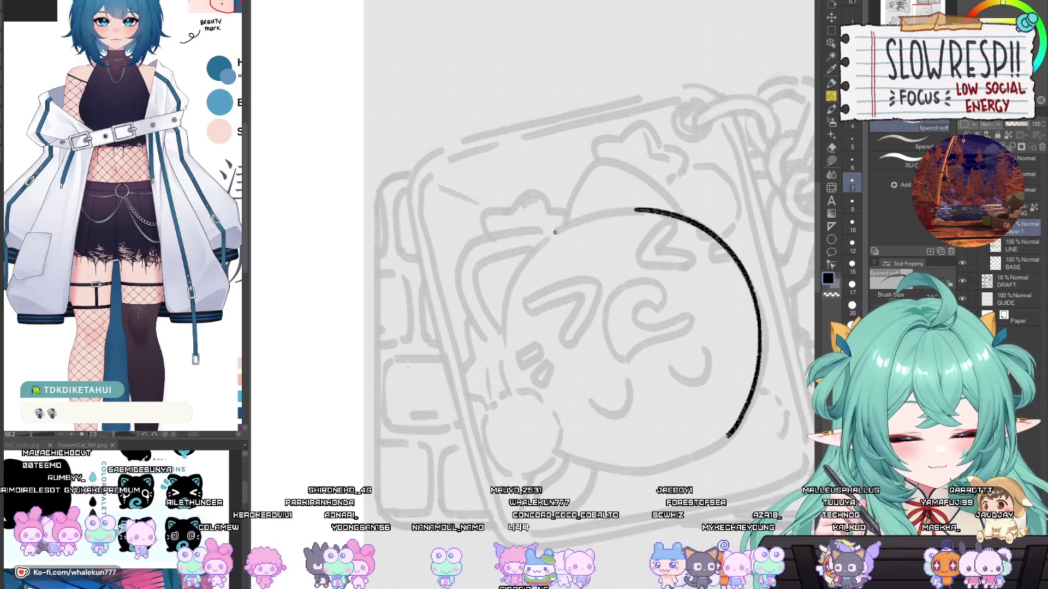
mouse_move(555, 232)
left_mouse_down()
mouse_move(636, 210)
mouse_move(605, 245)
mouse_move(635, 253)
mouse_move(615, 262)
mouse_move(650, 235)
left_mouse_up()
key("ctrl+z")
key("ctrl+z")
left_click_drag(559, 257, 650, 236)
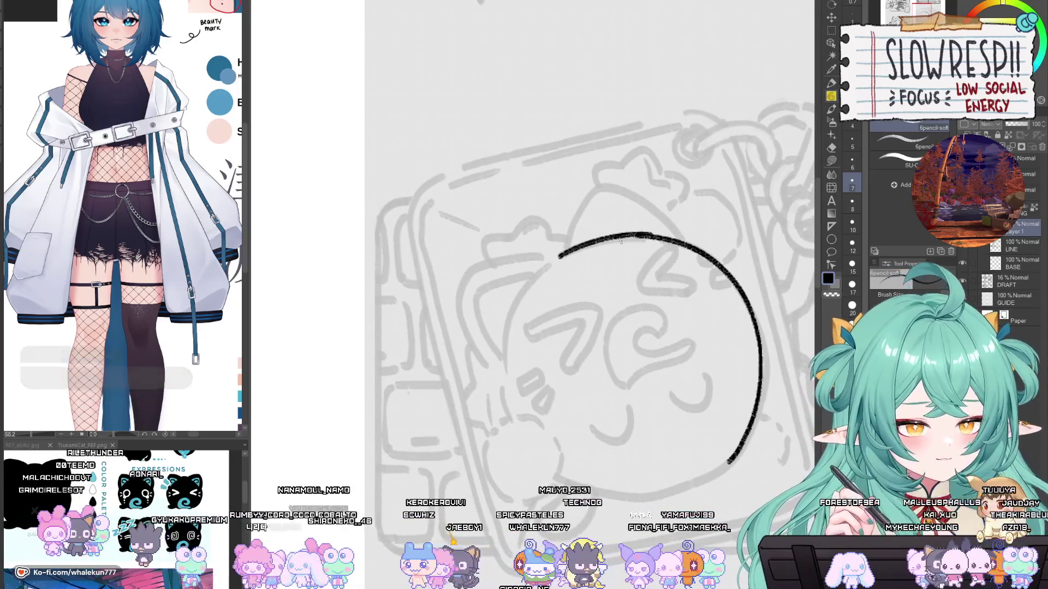
key("ctrl+z")
key("ctrl+z")
left_click_drag(560, 257, 649, 236)
key("ctrl+z")
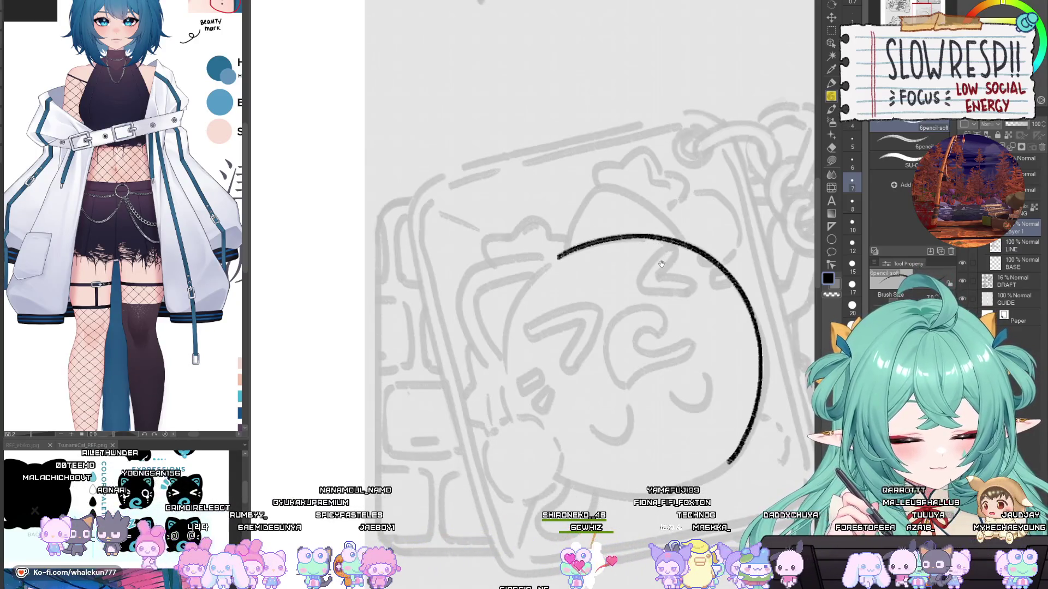
key("ctrl+z")
left_click_drag(558, 257, 655, 236)
key("ctrl+z")
key("ctrl+z")
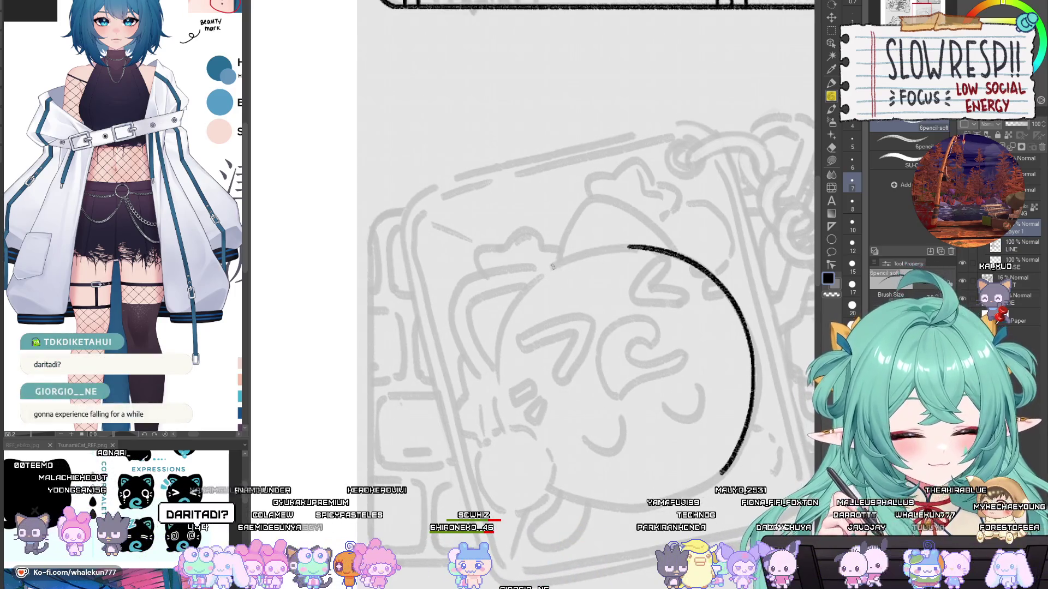
left_click_drag(552, 267, 653, 247)
key("ctrl+z")
left_click_drag(550, 268, 658, 253)
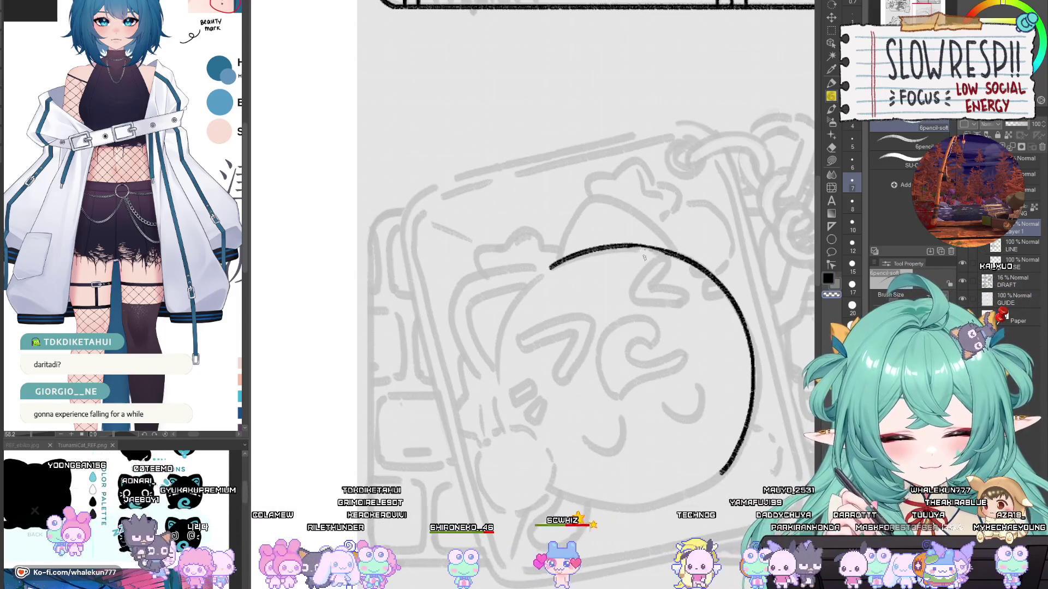
left_click_drag(644, 257, 647, 270)
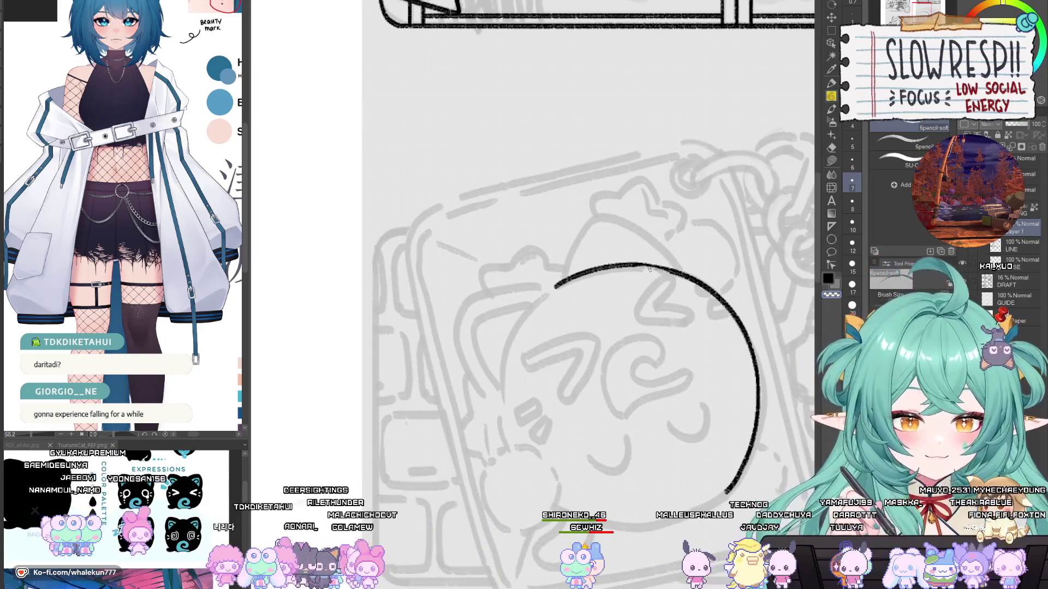
key("h")
left_click_drag(467, 369, 677, 366)
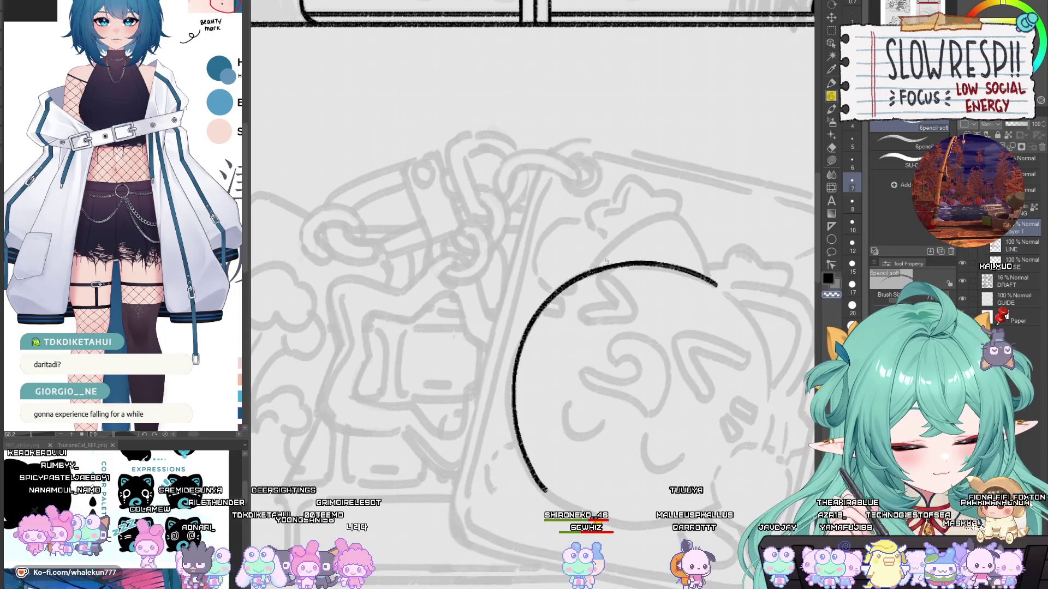
left_click_drag(604, 260, 591, 268)
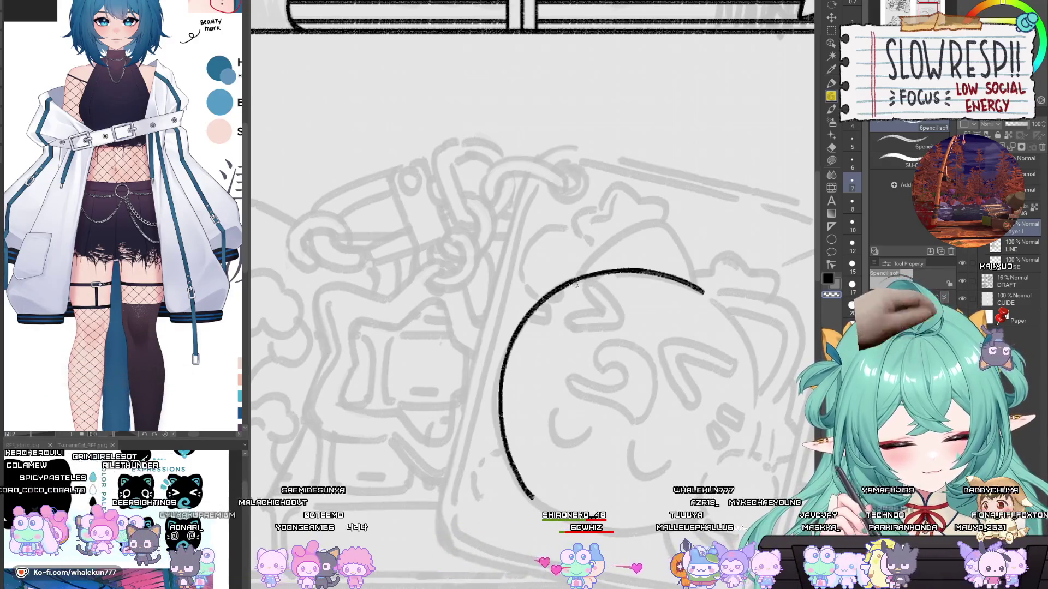
left_click_drag(544, 309, 645, 356)
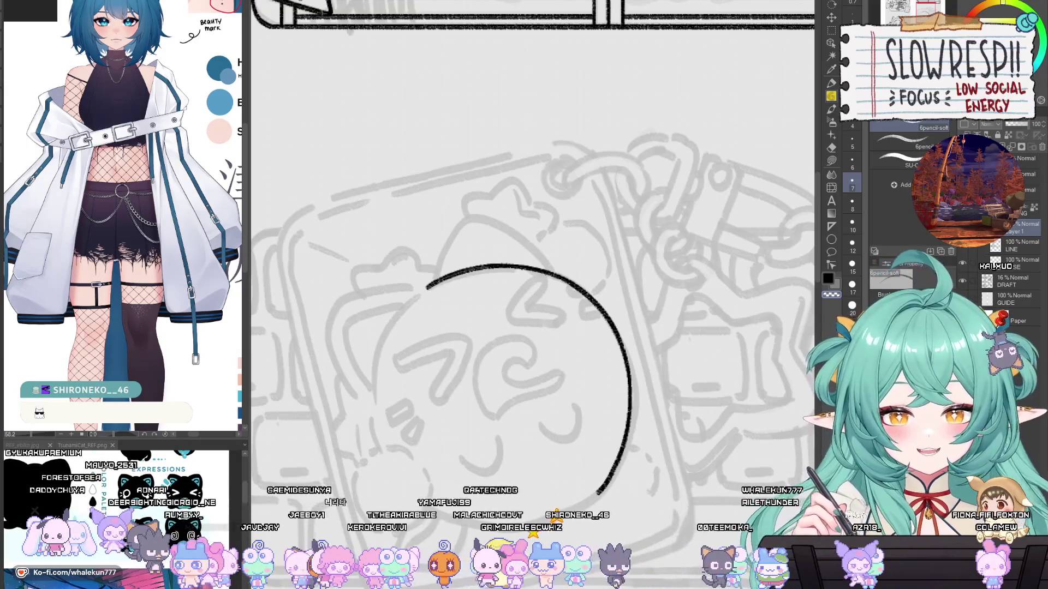
Step: Bring the end of the head arc into view and try a rising ear stroke, undoing it
mouse_move(426, 301)
left_mouse_down()
mouse_move(480, 246)
mouse_move(545, 219)
mouse_move(544, 237)
mouse_move(510, 248)
left_mouse_up()
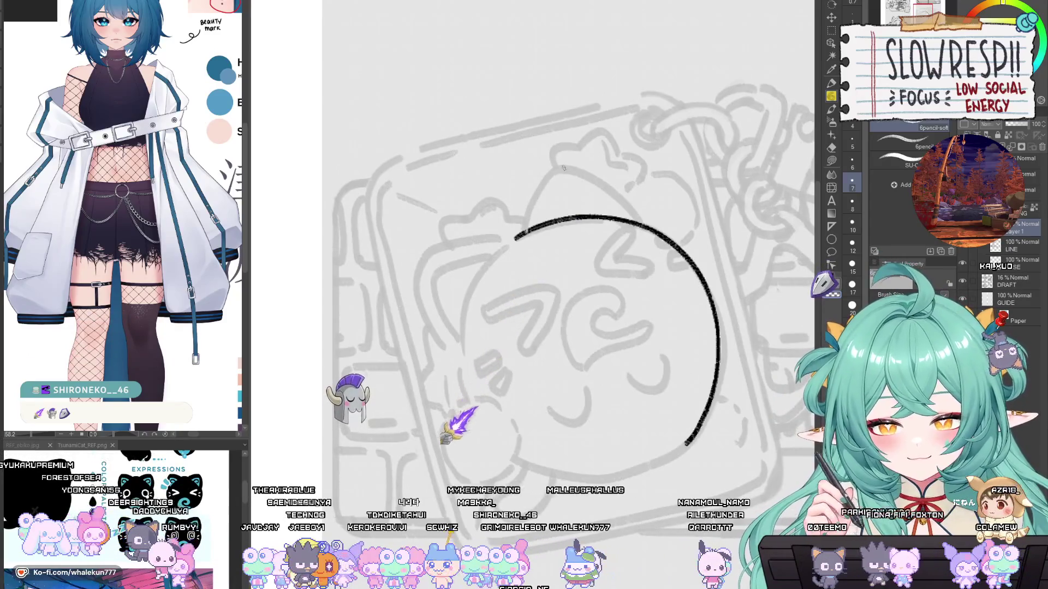
left_click_drag(578, 308, 591, 358)
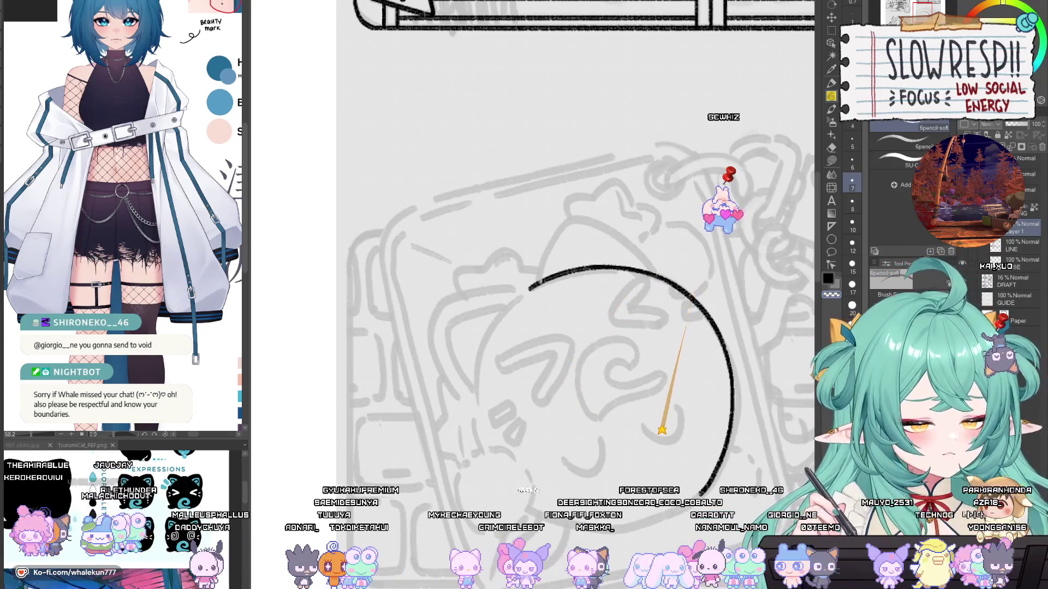
mouse_move(568, 317)
left_mouse_down()
mouse_move(606, 276)
mouse_move(588, 278)
mouse_move(584, 310)
left_mouse_up()
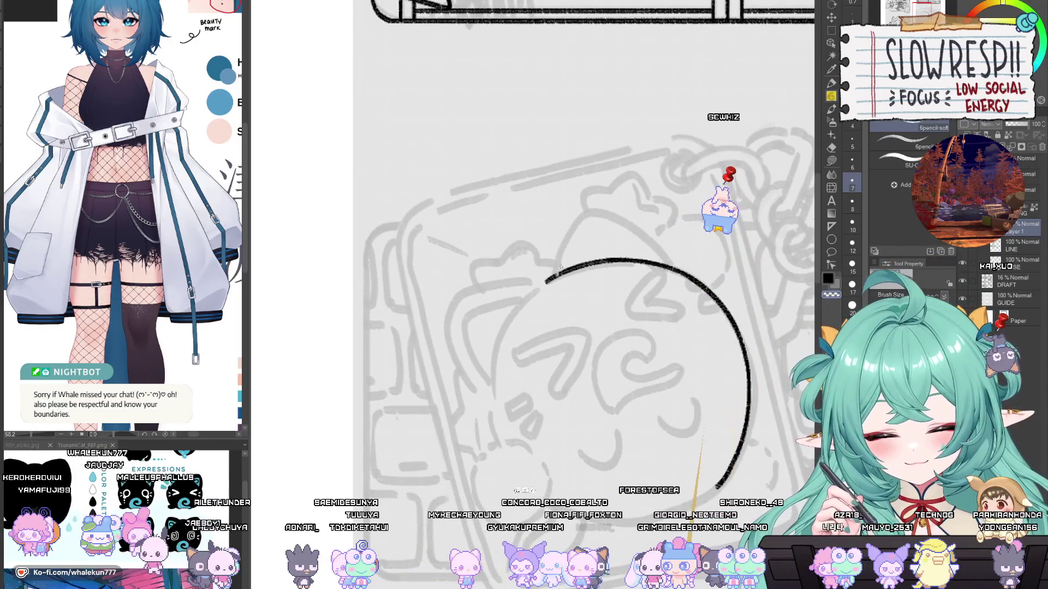
left_click_drag(555, 273, 588, 210)
key("ctrl+z")
Step: Draw the ear's second side down to the head and add its inner ear line
key("h")
left_click_drag(512, 244, 660, 248)
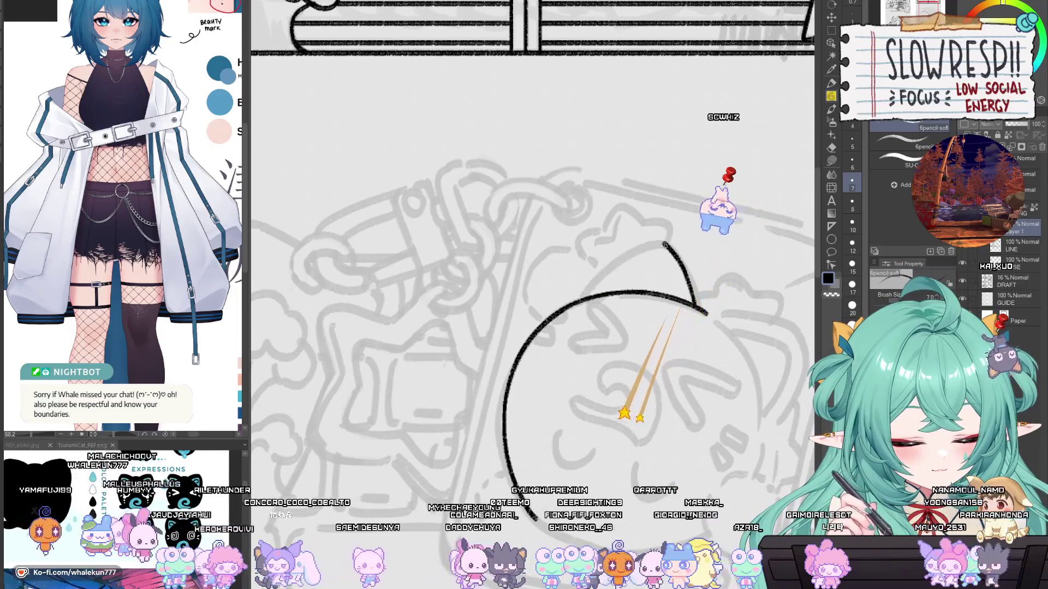
mouse_move(661, 244)
left_mouse_down()
mouse_move(598, 285)
mouse_move(661, 244)
left_mouse_up()
key("h")
left_click_drag(570, 275, 690, 275)
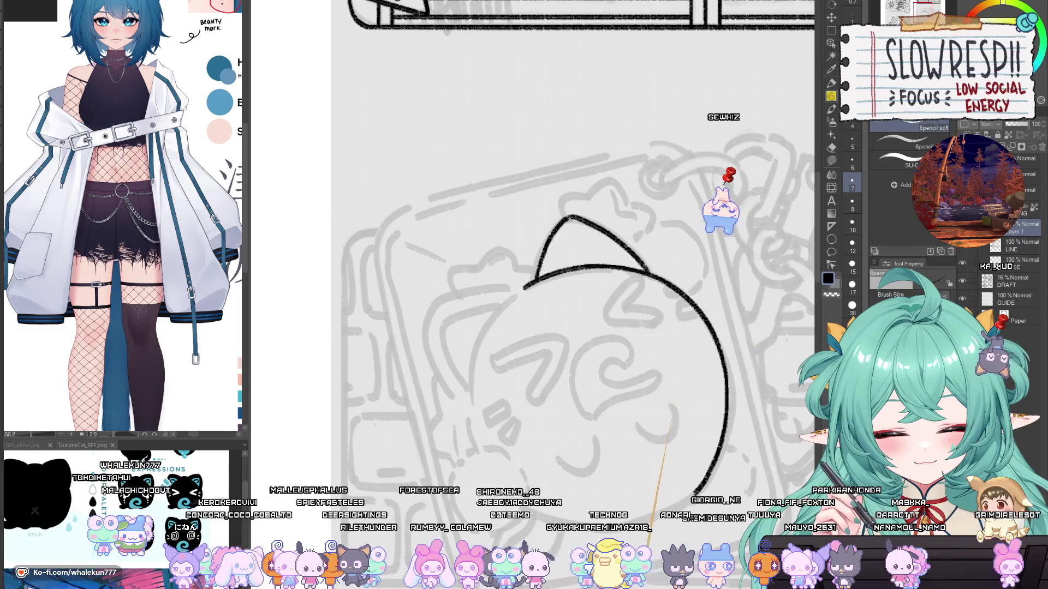
left_click_drag(573, 221, 565, 264)
Step: Rotate and reposition the view, then extend the head outline to the right
mouse_move(808, 302)
left_mouse_down()
mouse_move(727, 431)
mouse_move(648, 367)
left_mouse_up()
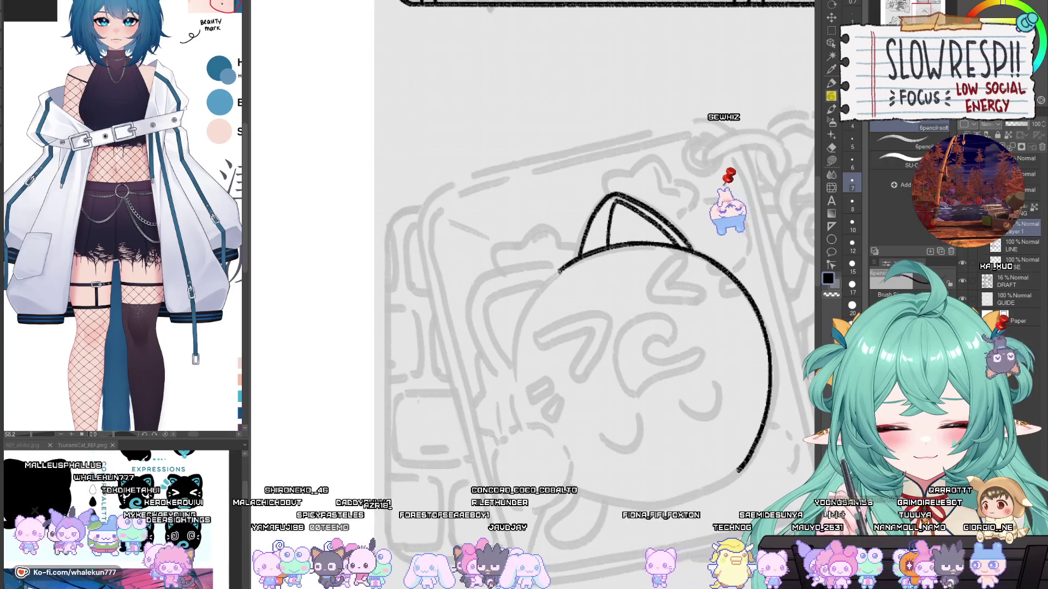
mouse_move(567, 267)
left_mouse_down()
mouse_move(566, 282)
mouse_move(584, 280)
mouse_move(579, 291)
left_mouse_up()
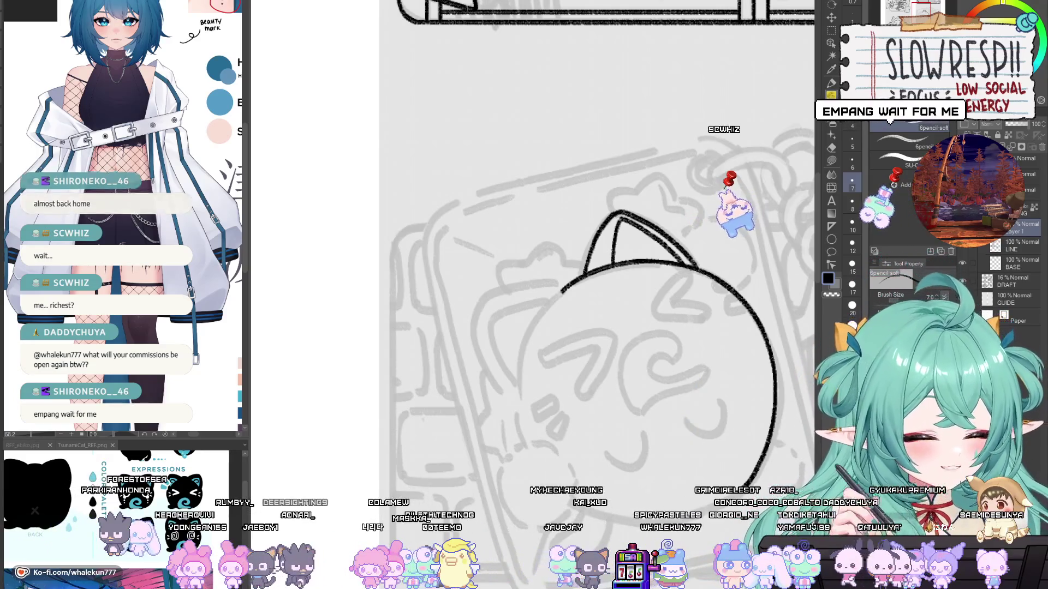
mouse_move(692, 330)
left_mouse_down()
mouse_move(710, 338)
mouse_move(632, 316)
left_mouse_up()
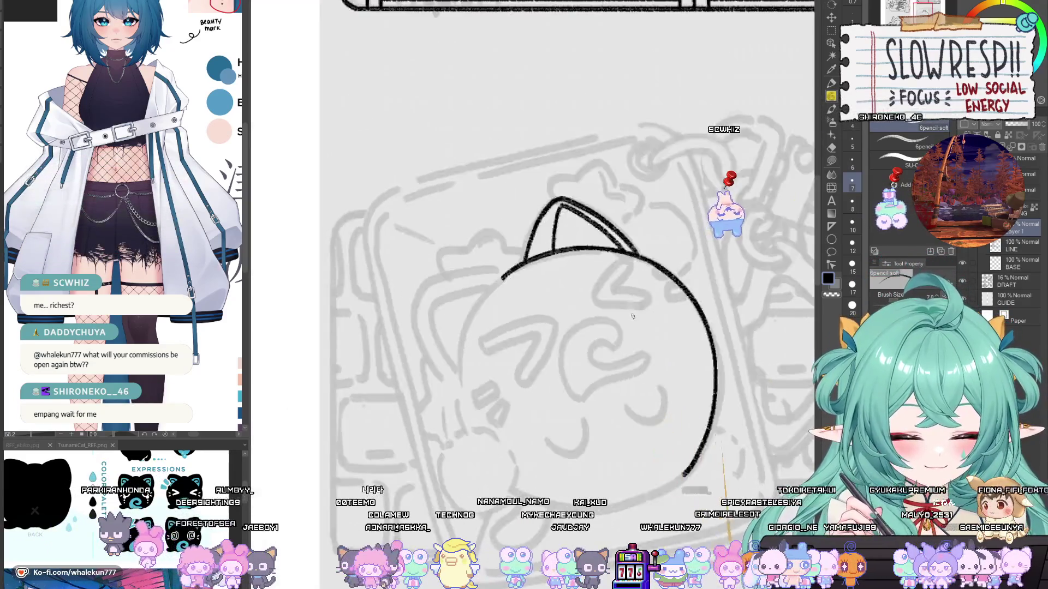
key("h")
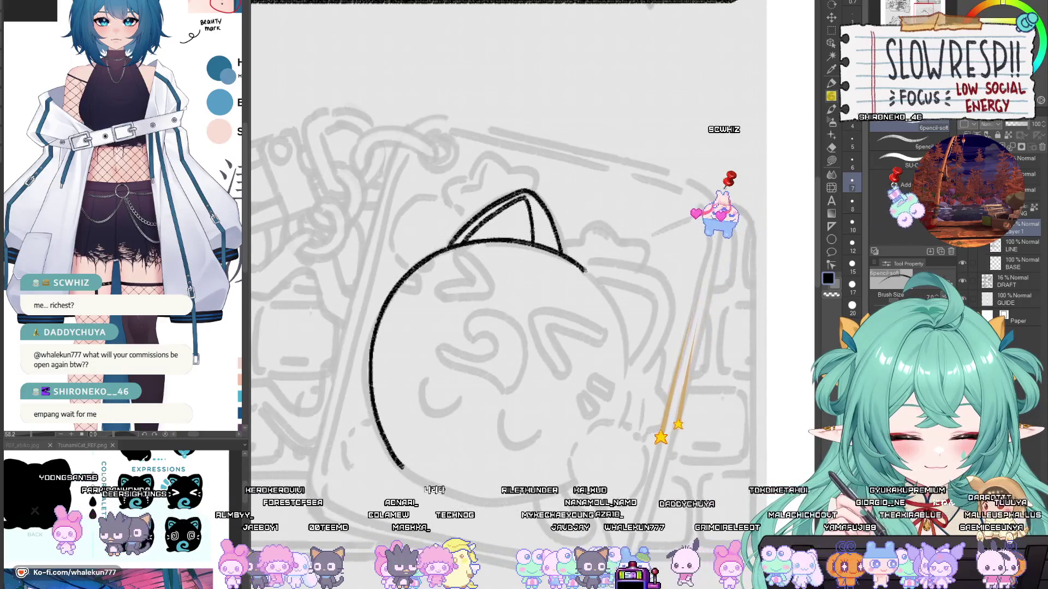
left_click_drag(583, 268, 661, 277)
key("h")
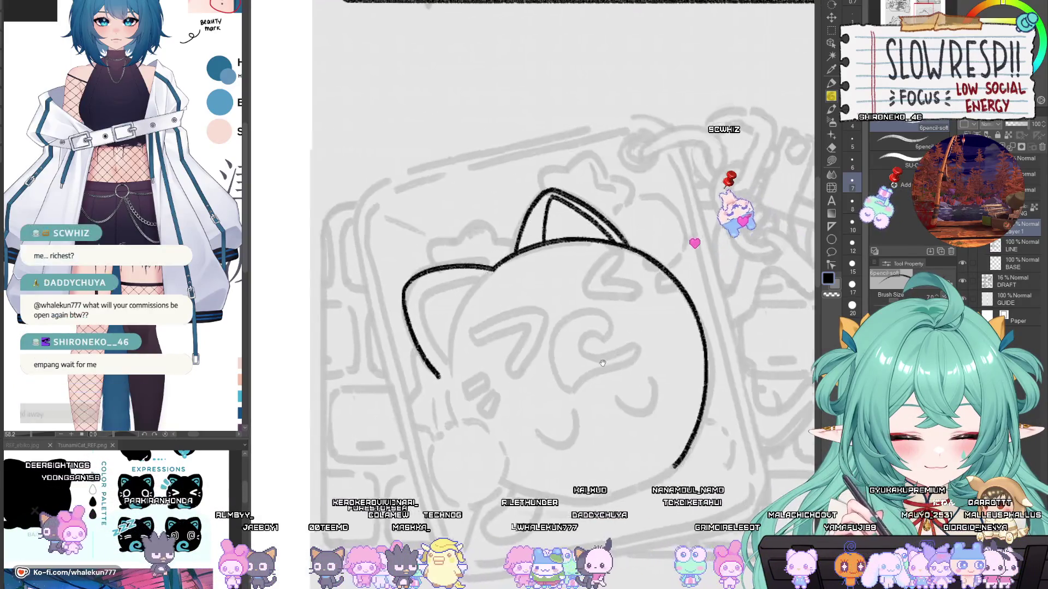
mouse_move(480, 366)
left_mouse_down()
mouse_move(638, 392)
mouse_move(625, 366)
left_mouse_up()
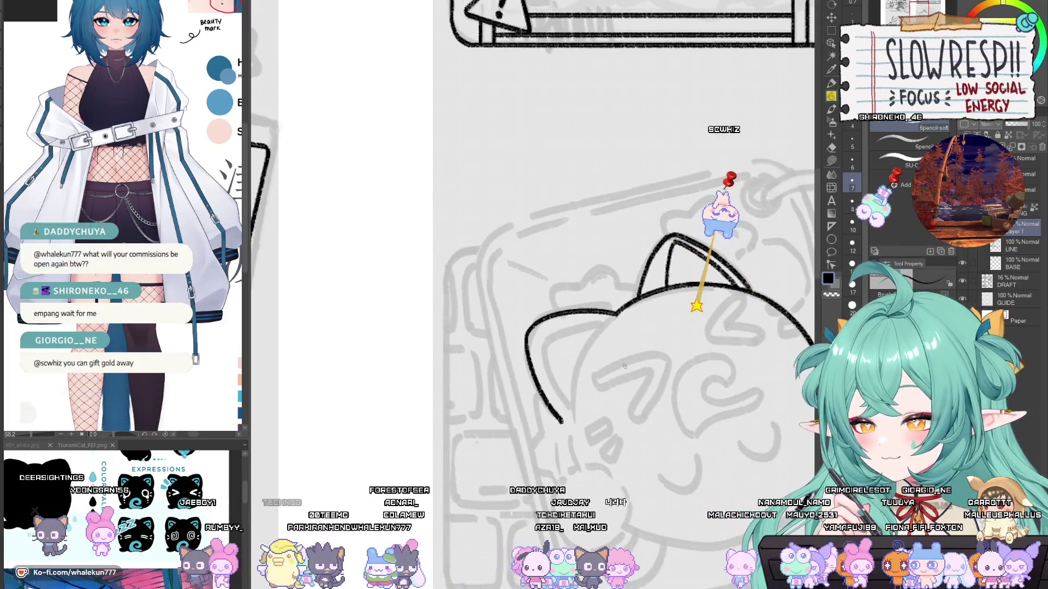
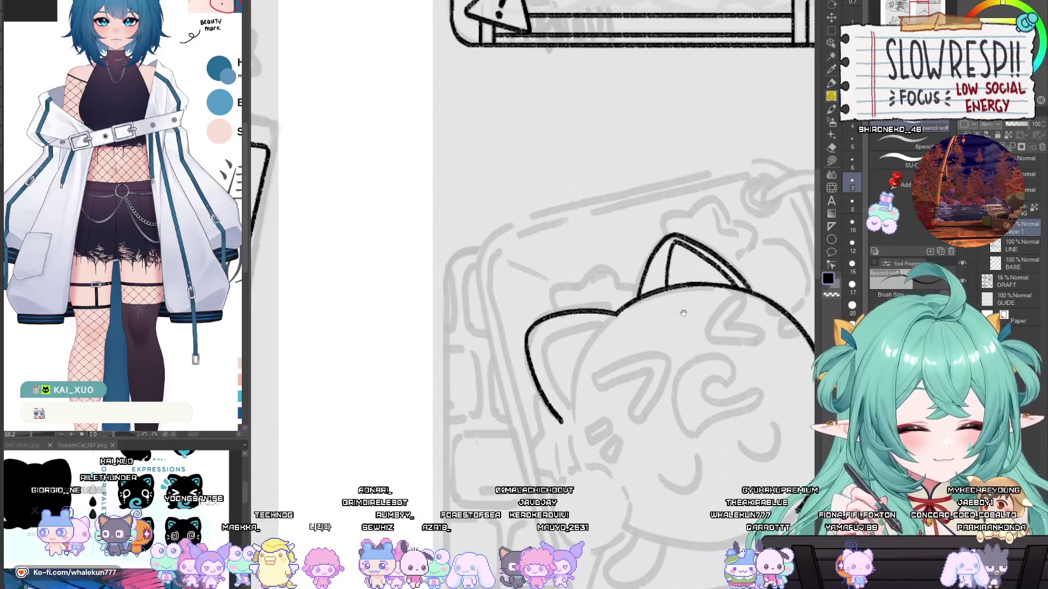
Step: Ink the left ear's inner line downward toward the cheek, then reframe on the head's right outline
mouse_move(683, 312)
left_mouse_down()
mouse_move(639, 252)
mouse_move(394, 253)
mouse_move(636, 367)
left_mouse_up()
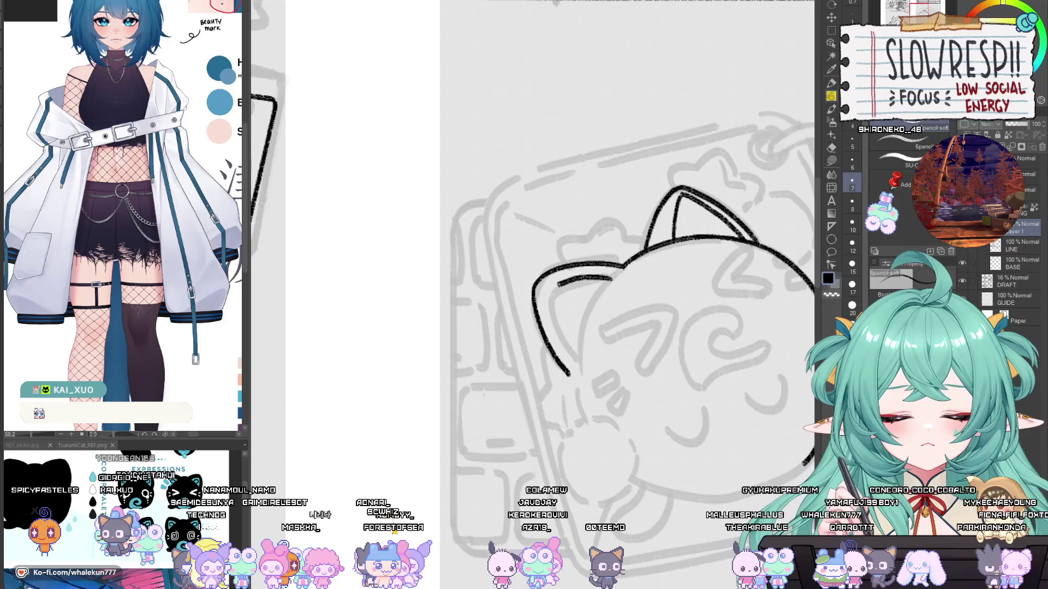
mouse_move(555, 292)
left_mouse_down()
mouse_move(545, 287)
mouse_move(583, 292)
mouse_move(553, 276)
mouse_move(592, 293)
left_mouse_up()
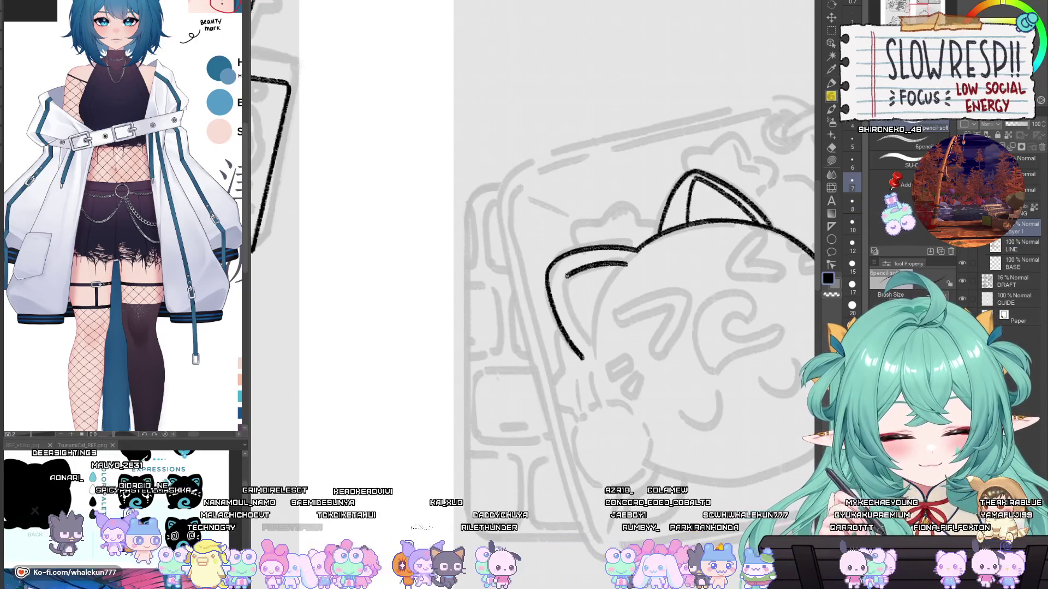
mouse_move(566, 294)
left_mouse_down()
mouse_move(589, 335)
mouse_move(608, 303)
left_mouse_up()
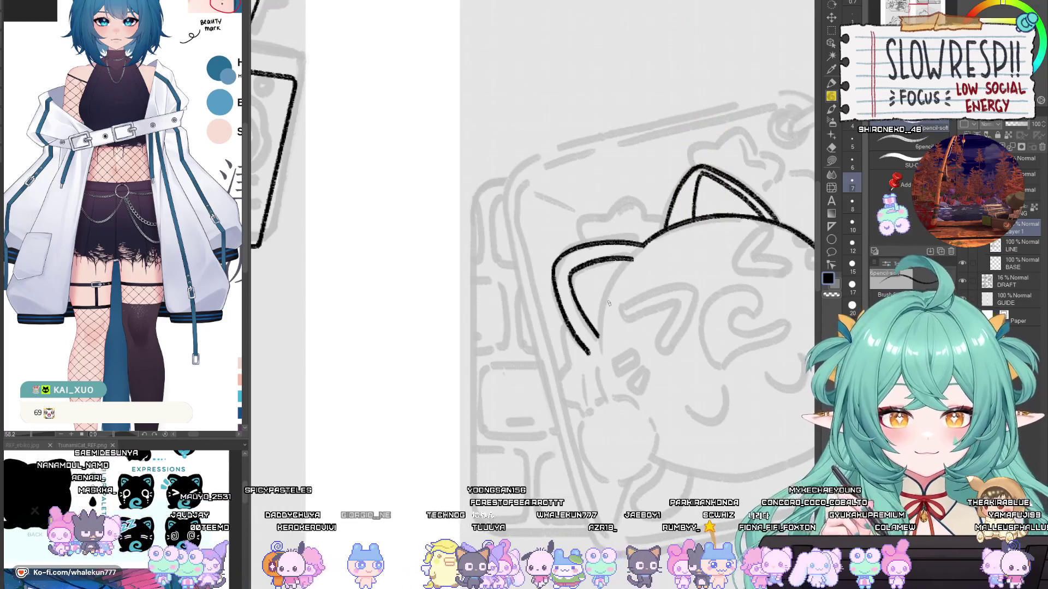
left_click_drag(613, 313, 619, 301)
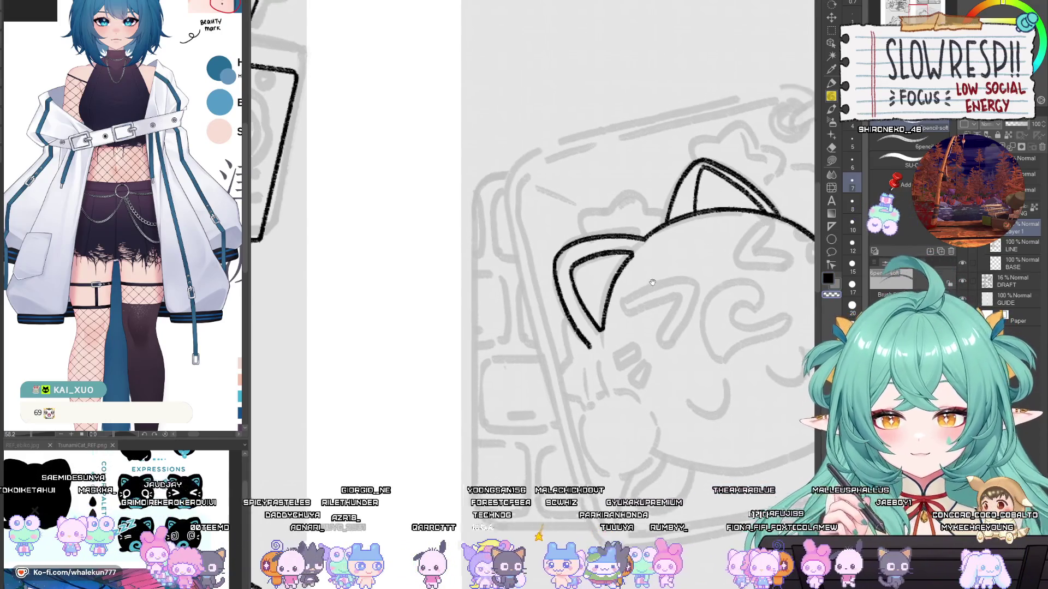
left_click_drag(635, 239, 623, 256)
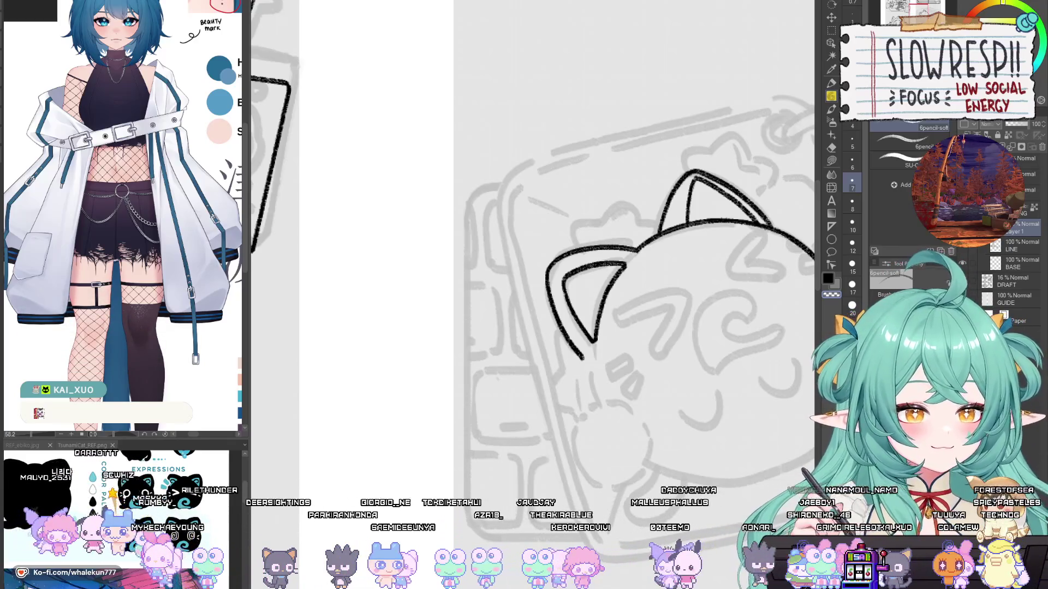
left_click_drag(590, 366, 551, 304)
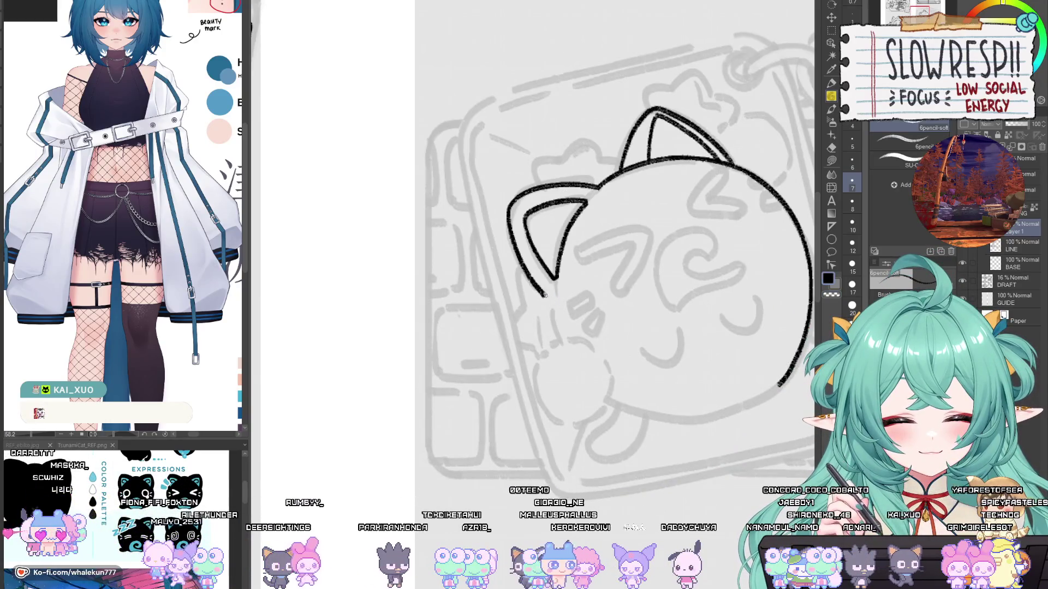
Step: Redraw the cheek line down the cat's left side, checking it in a mirrored view
key("ctrl+z")
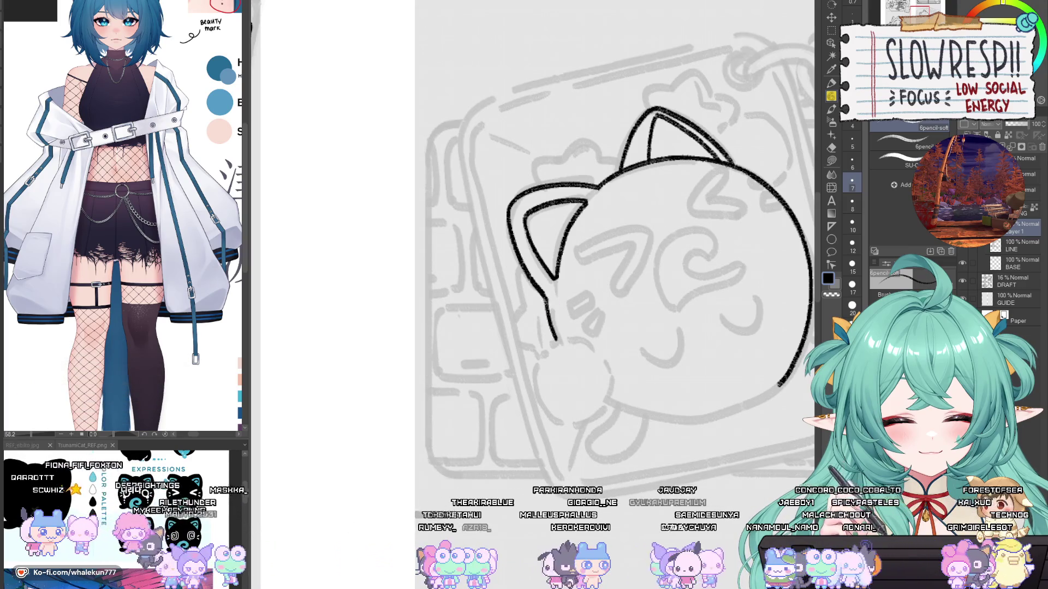
left_click_drag(543, 294, 556, 340)
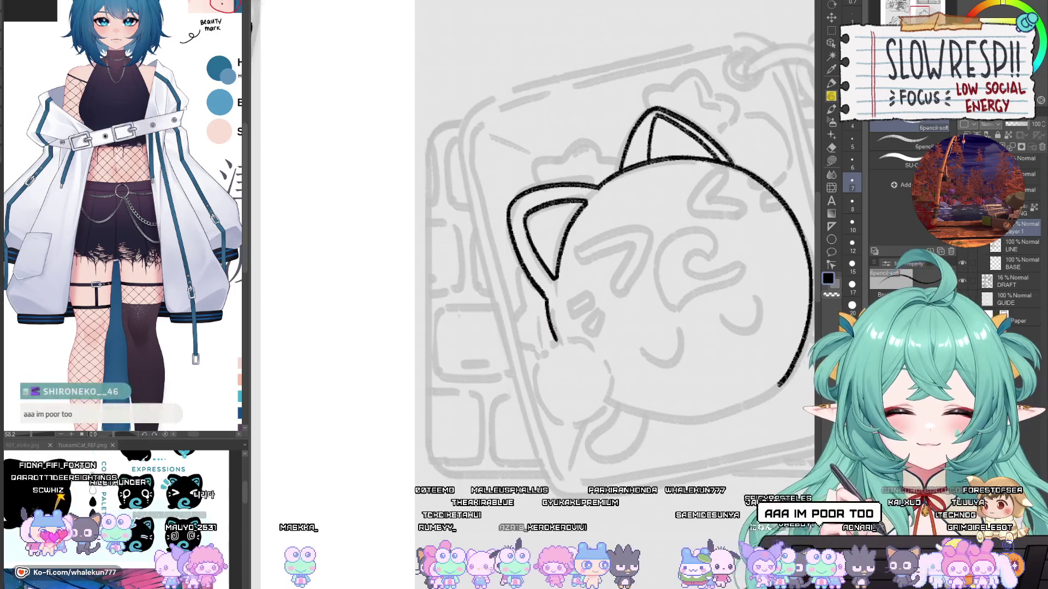
key("h")
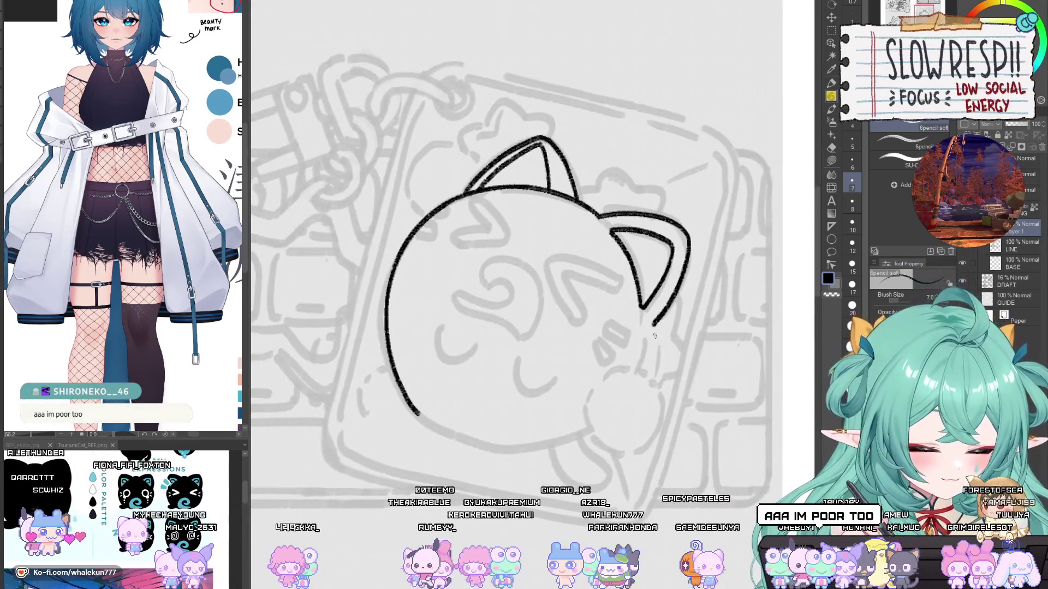
key("ctrl+z")
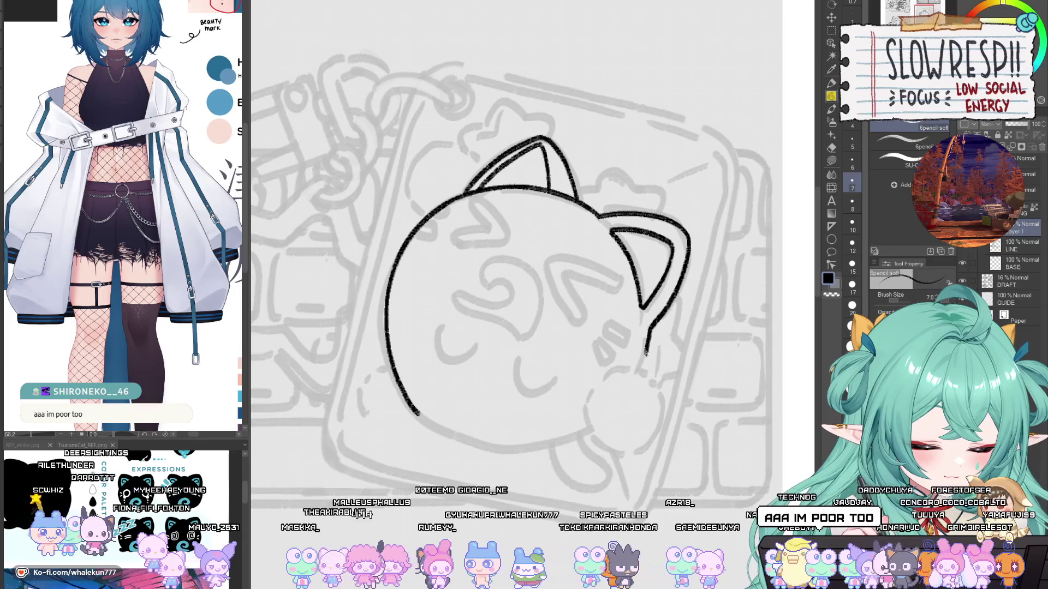
left_click_drag(645, 353, 655, 384)
key("h")
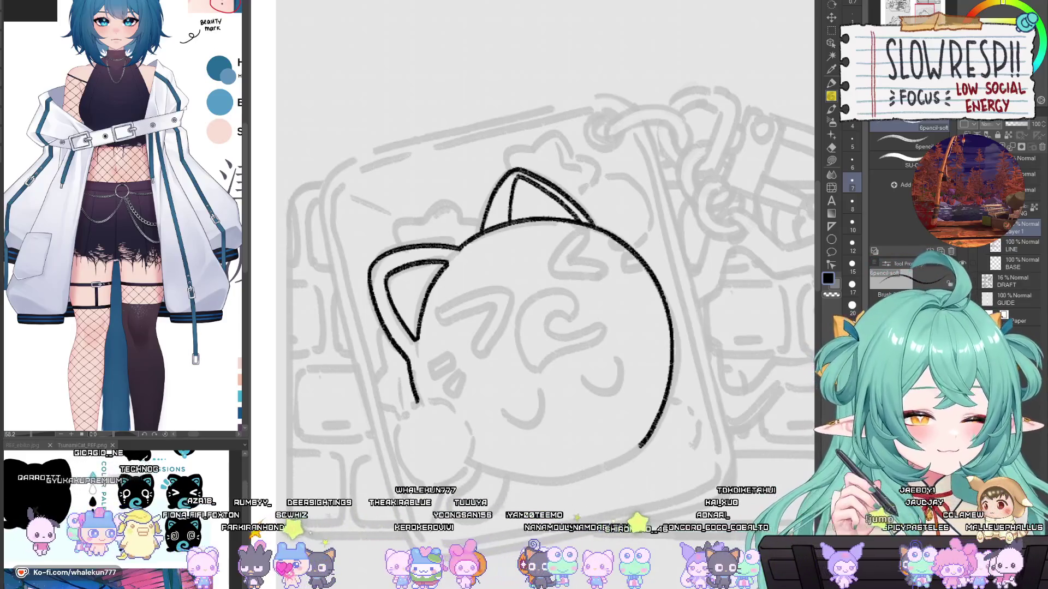
Step: Ink the closed left eye and the right ear's inner line, checking in a mirrored view
left_click_drag(573, 282, 600, 234)
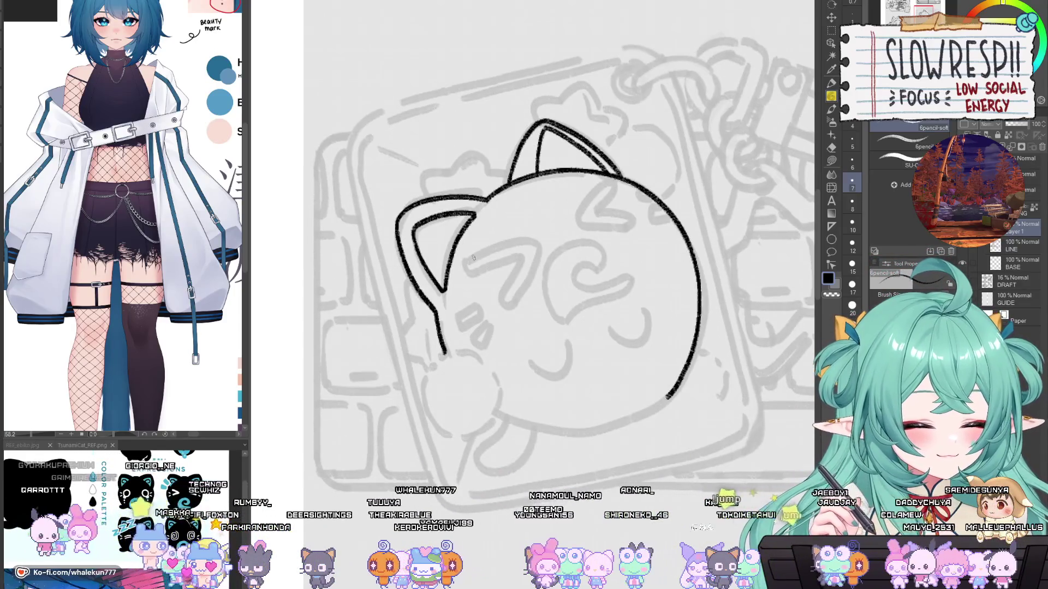
mouse_move(474, 258)
left_mouse_down()
mouse_move(537, 241)
mouse_move(469, 262)
mouse_move(517, 267)
mouse_move(503, 290)
mouse_move(513, 301)
mouse_move(540, 242)
left_mouse_up()
key("ctrl+z")
key("ctrl+z")
mouse_move(607, 178)
left_mouse_down()
mouse_move(580, 223)
mouse_move(633, 227)
mouse_move(606, 189)
mouse_move(600, 213)
left_mouse_up()
key("h")
left_click_drag(525, 297, 661, 299)
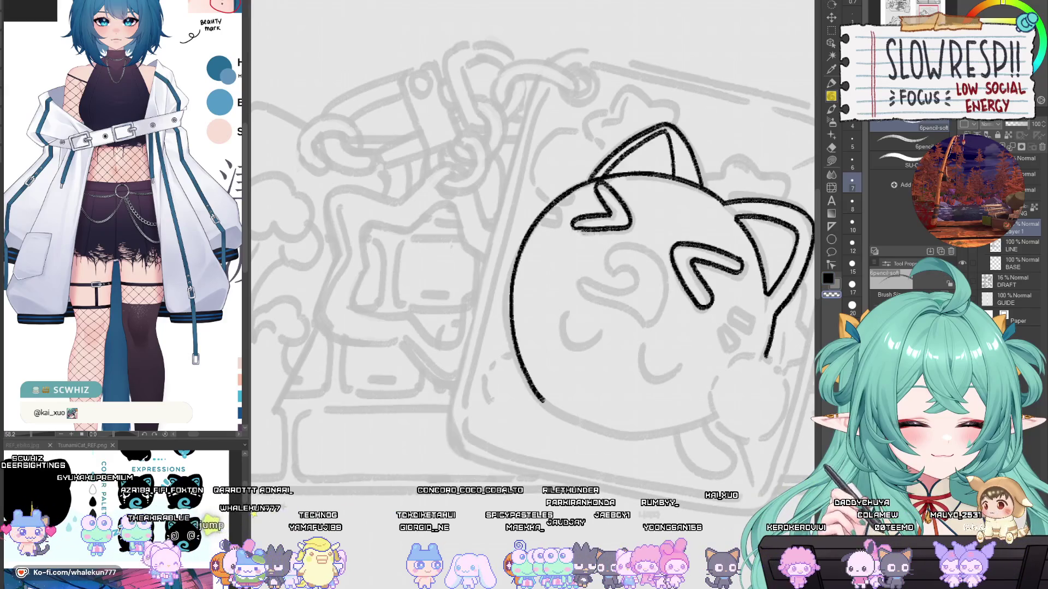
key("h")
Step: Curl the right eye into a swirl and touch it up with the eraser
left_click_drag(498, 225, 618, 225)
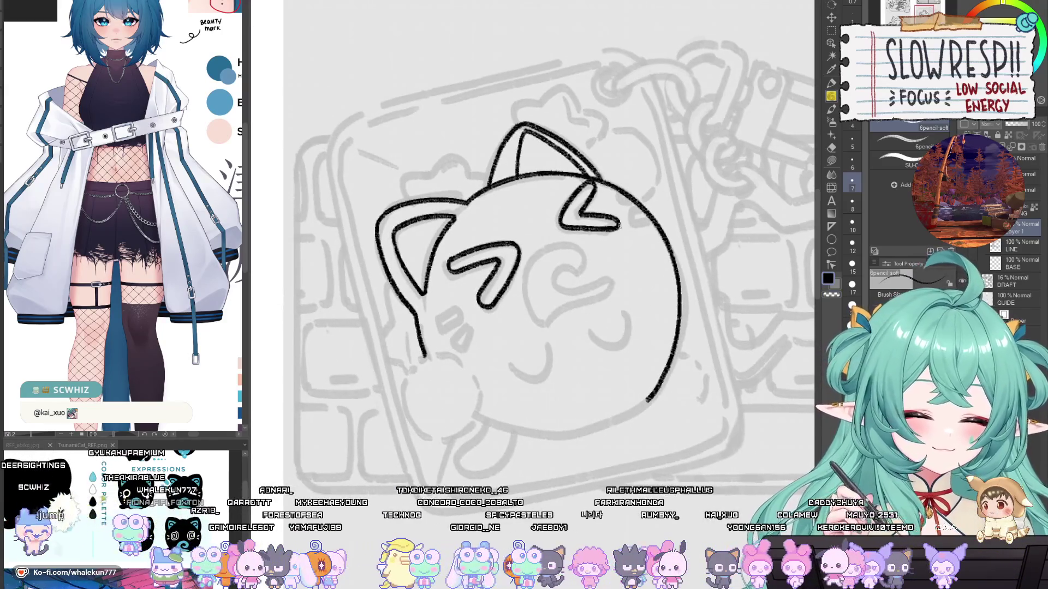
left_click_drag(585, 267, 604, 262)
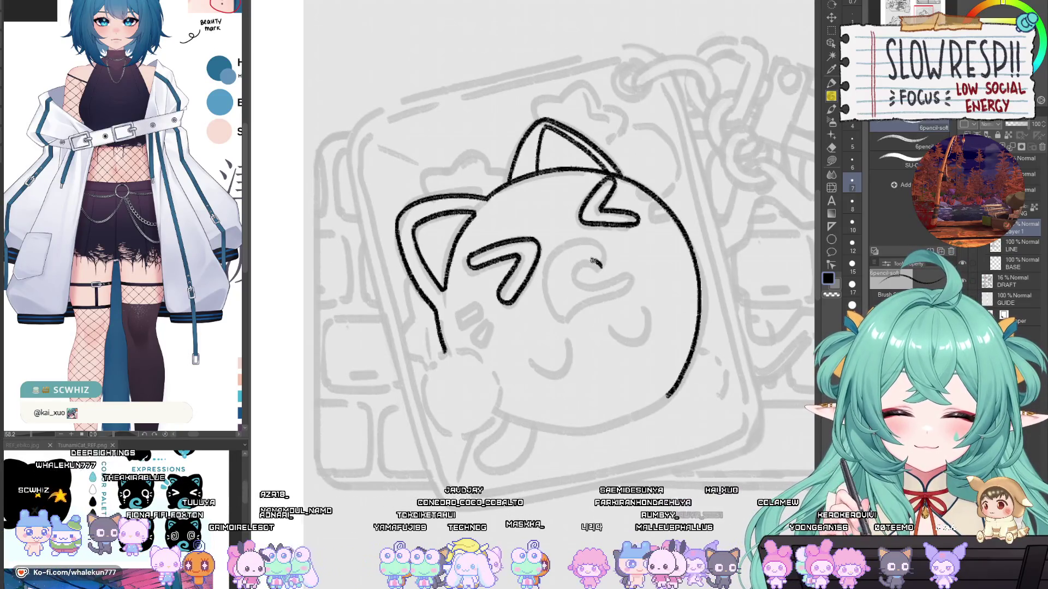
key("ctrl+z")
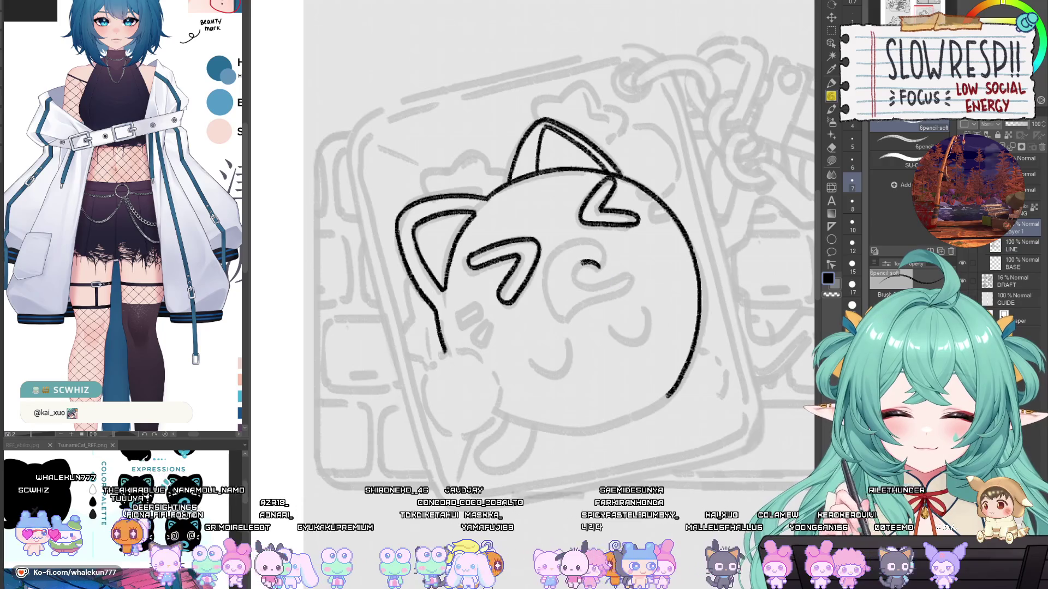
left_click_drag(595, 284, 633, 280)
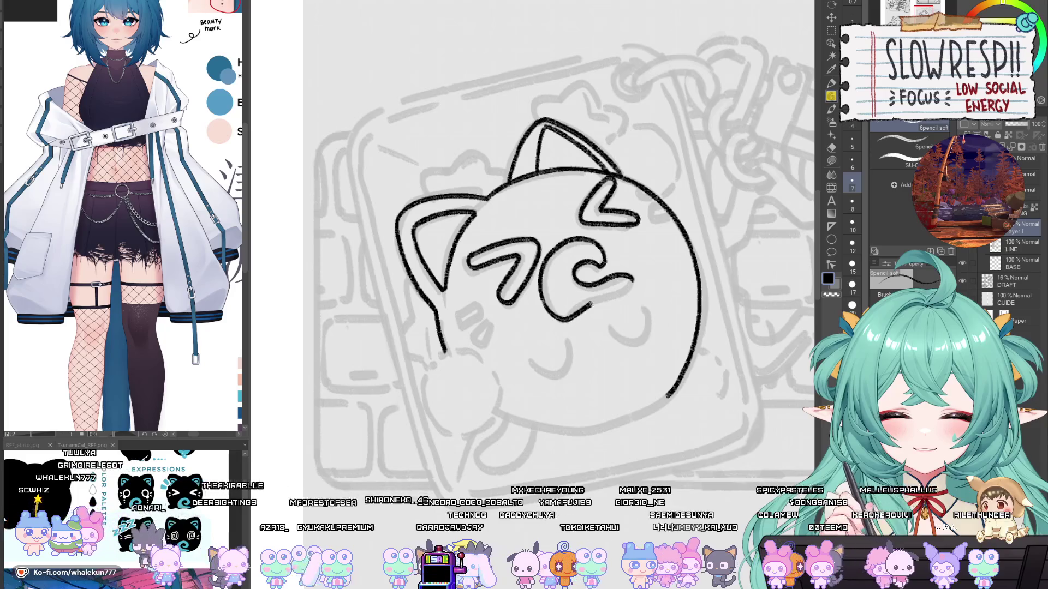
key("e")
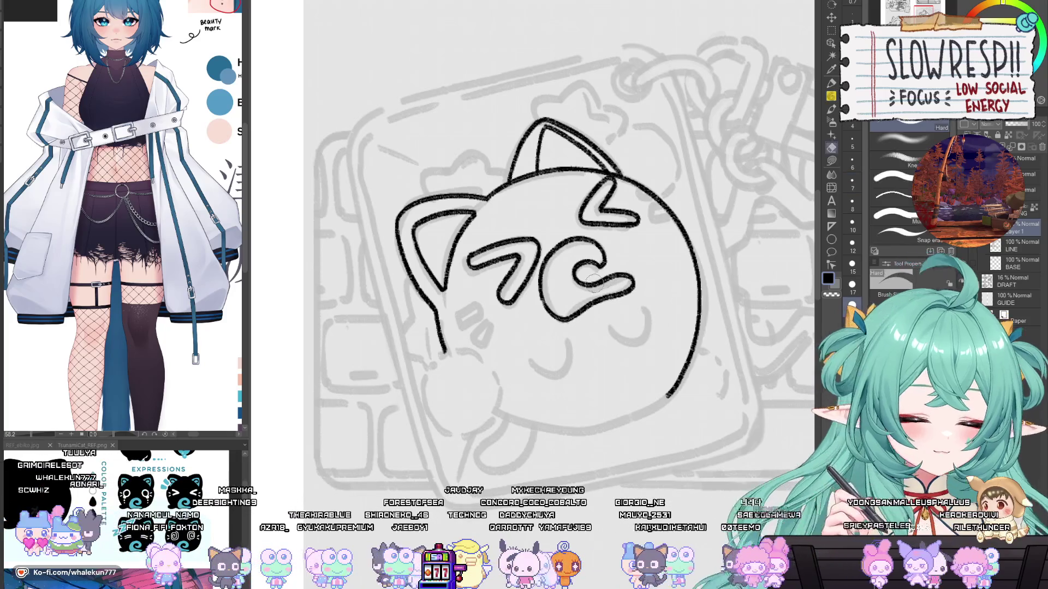
key("p")
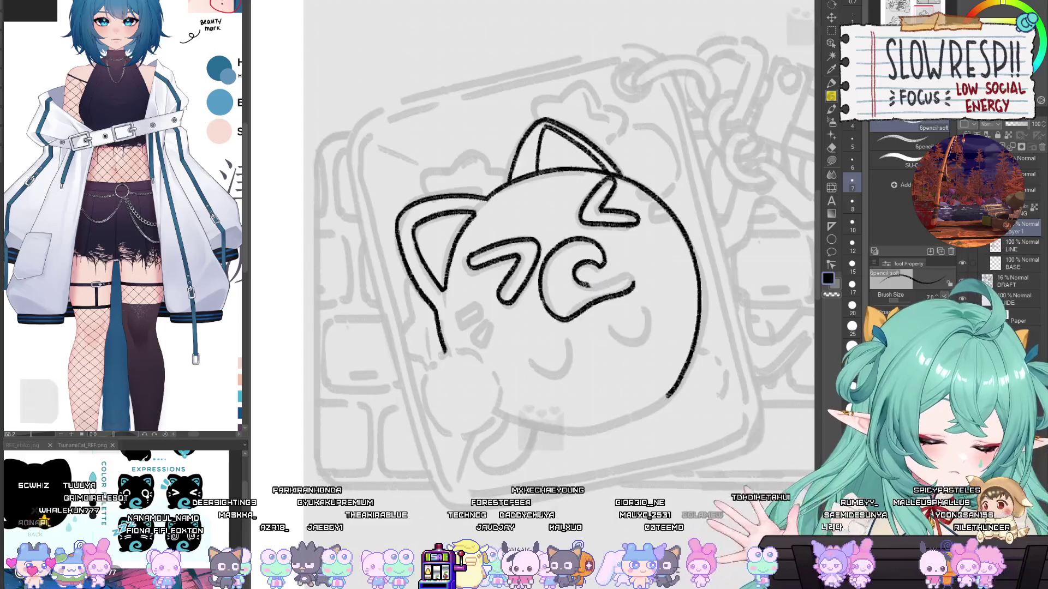
left_click_drag(636, 279, 621, 292)
Step: Zoom out to see the whole sheet of charm designs around the cat
scroll(622, 292, "down", 4)
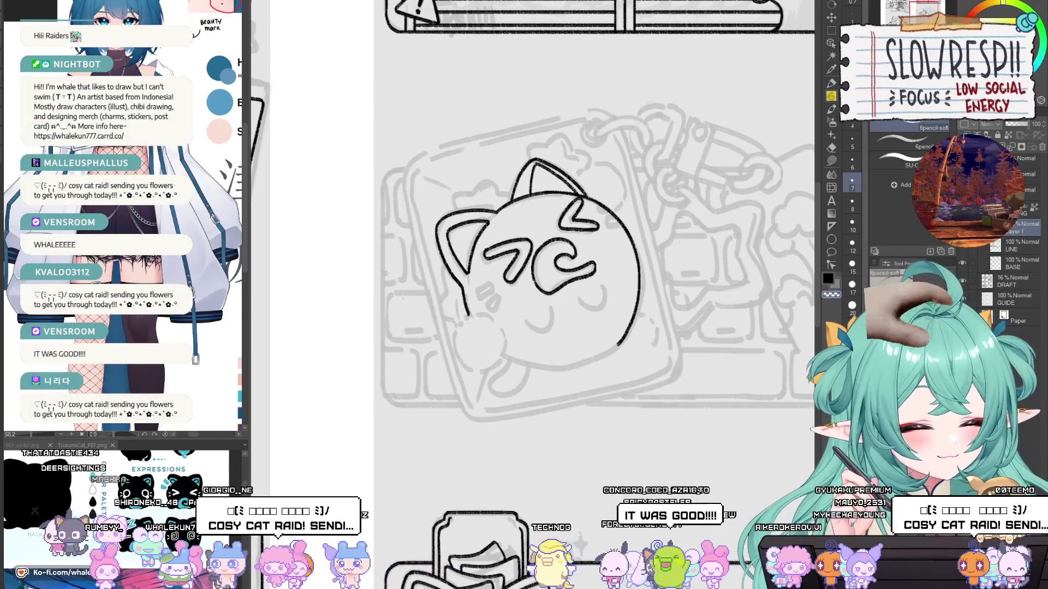
scroll(767, 200, "down", 4)
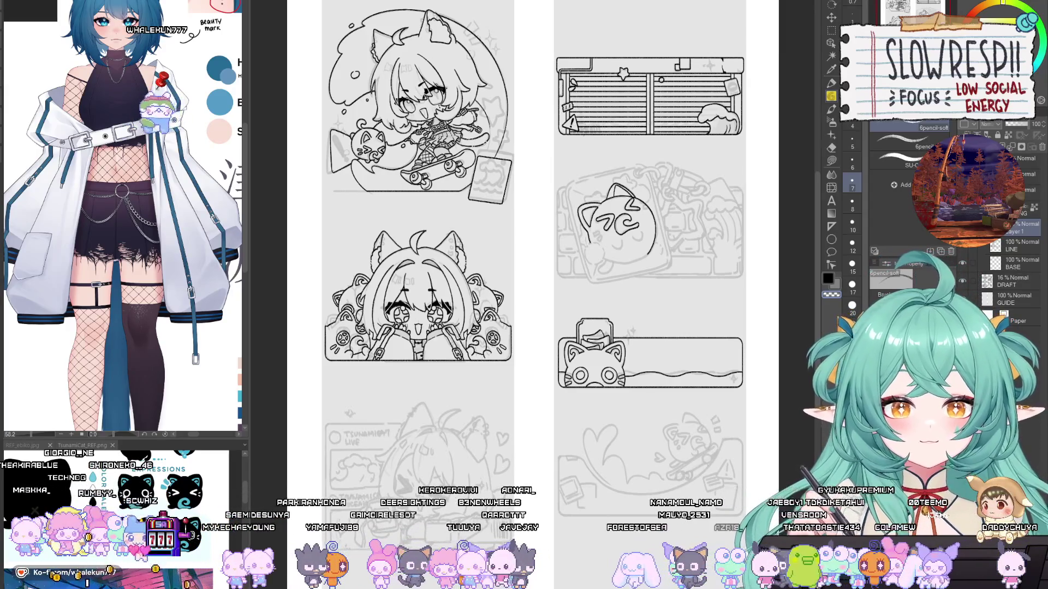
Step: Pan around the charm sheet, then switch to the browser showing IMG_8815.png
mouse_move(647, 324)
left_mouse_down()
mouse_move(672, 359)
mouse_move(679, 336)
left_mouse_up()
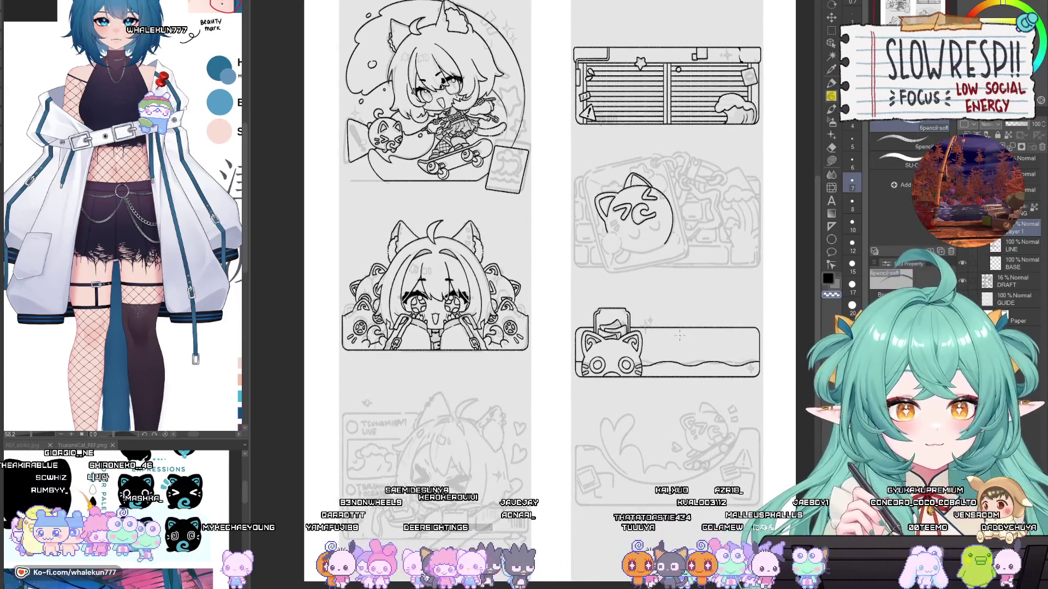
scroll(679, 336, "up", 2)
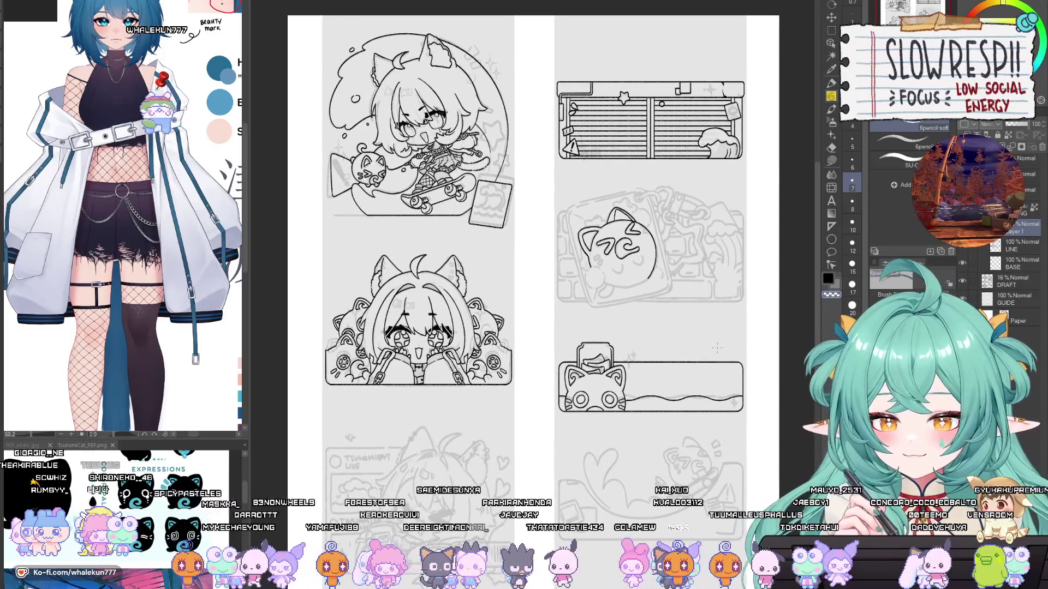
scroll(709, 335, "up", 1)
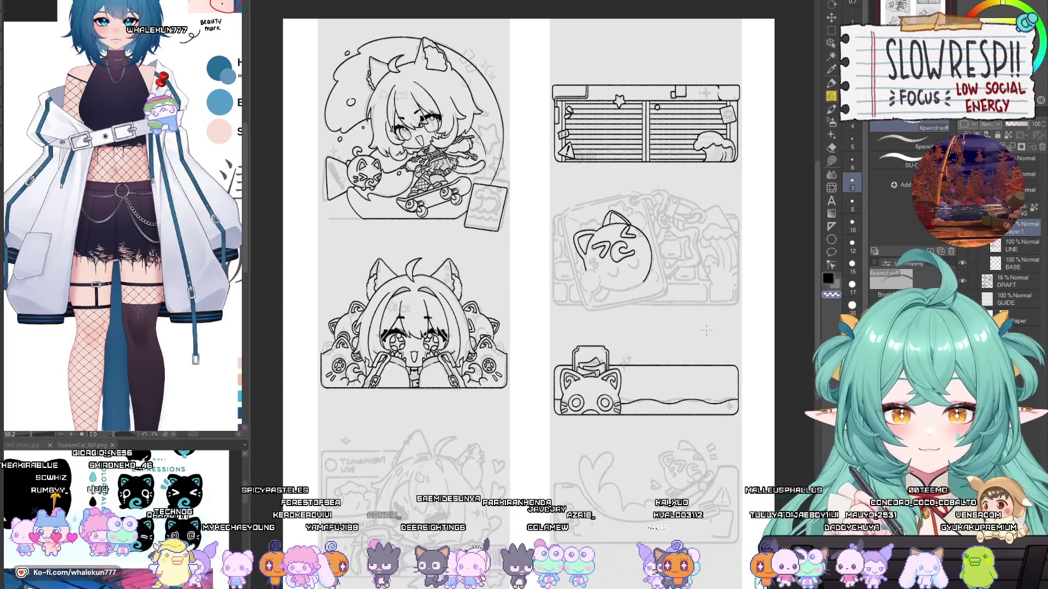
left_click_drag(698, 341, 692, 325)
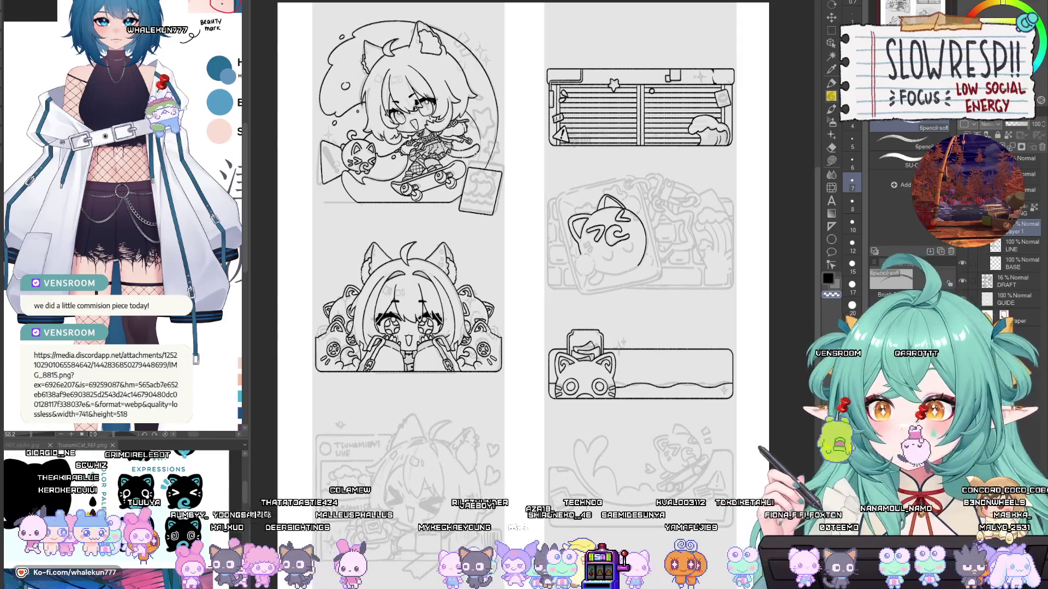
key("alt+Tab")
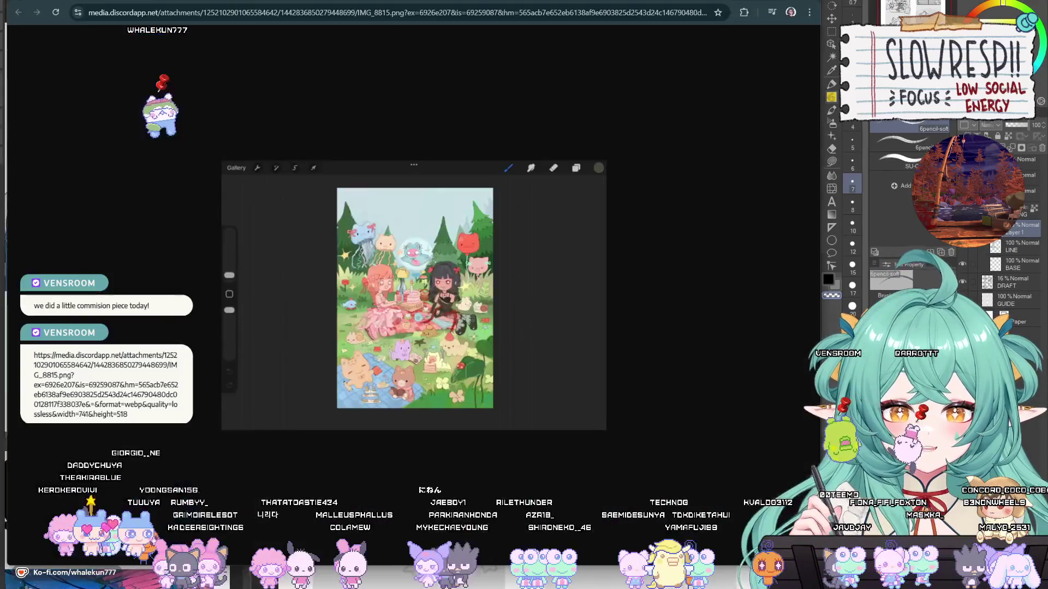
Step: Magnify the picnic illustration to 200% for reference, then return to Clip Studio Paint
left_click_drag(391, 2, 414, 4)
key("ctrl+plus")
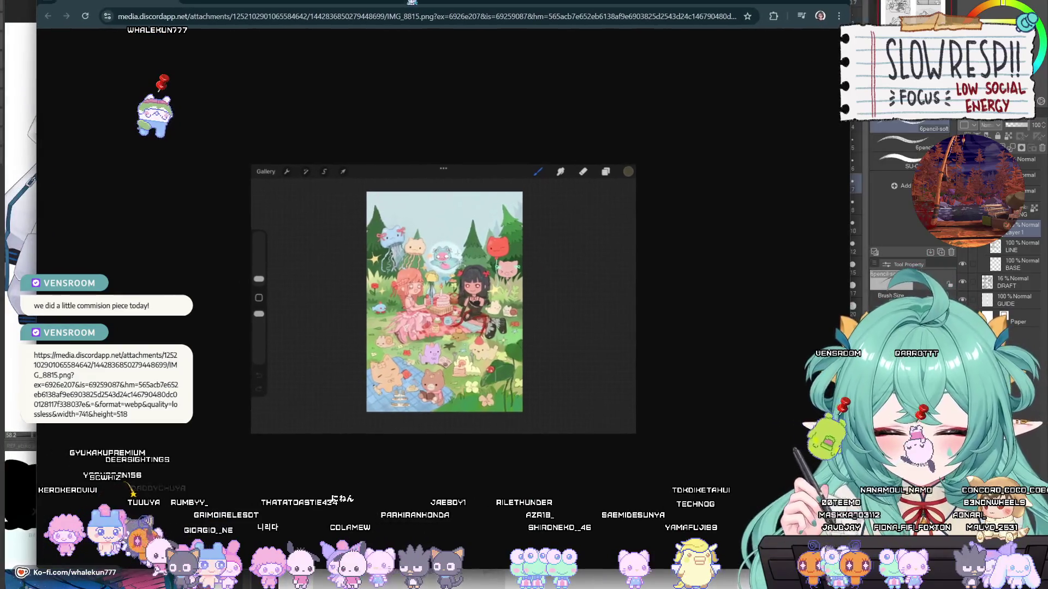
key("ctrl+plus")
key("ctrl+plus")
key("ctrl+plus")
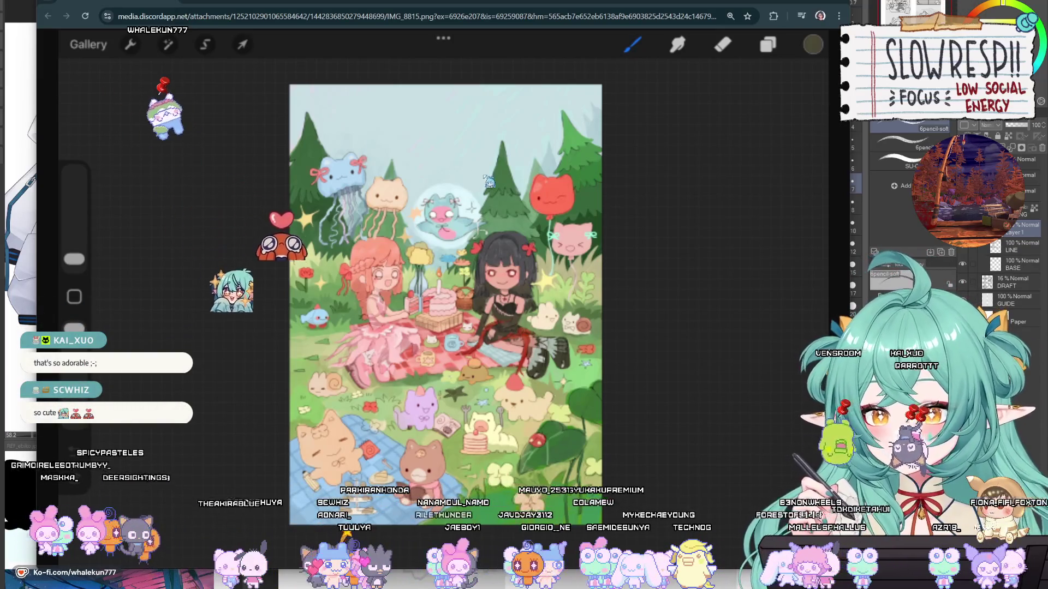
key("alt+Tab")
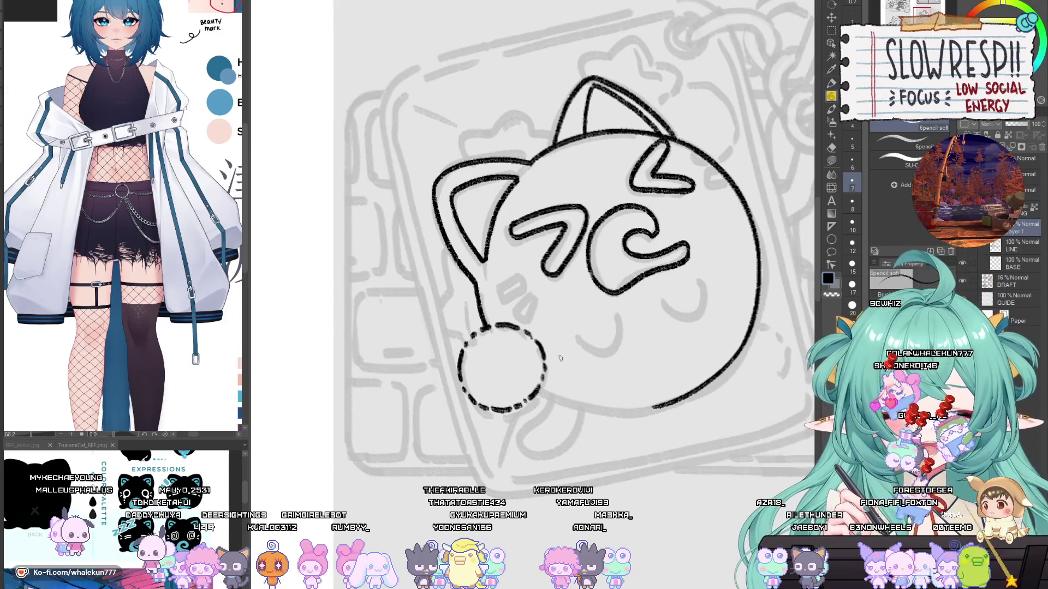
Step: Ink the smile over the sketched mouth and the closed right eye
scroll(643, 429, "down", 2)
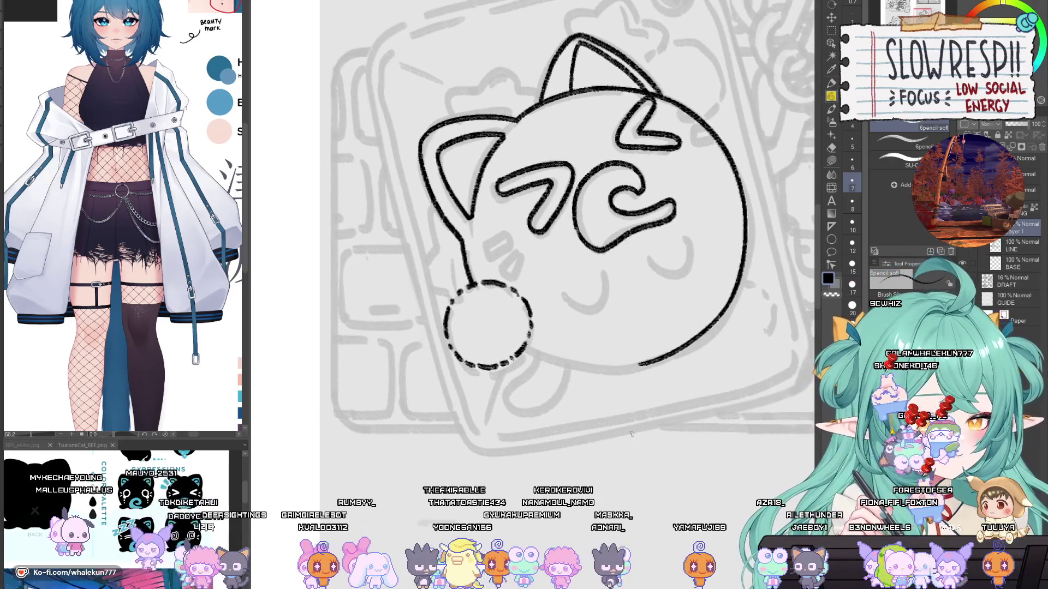
left_click_drag(627, 337, 615, 340)
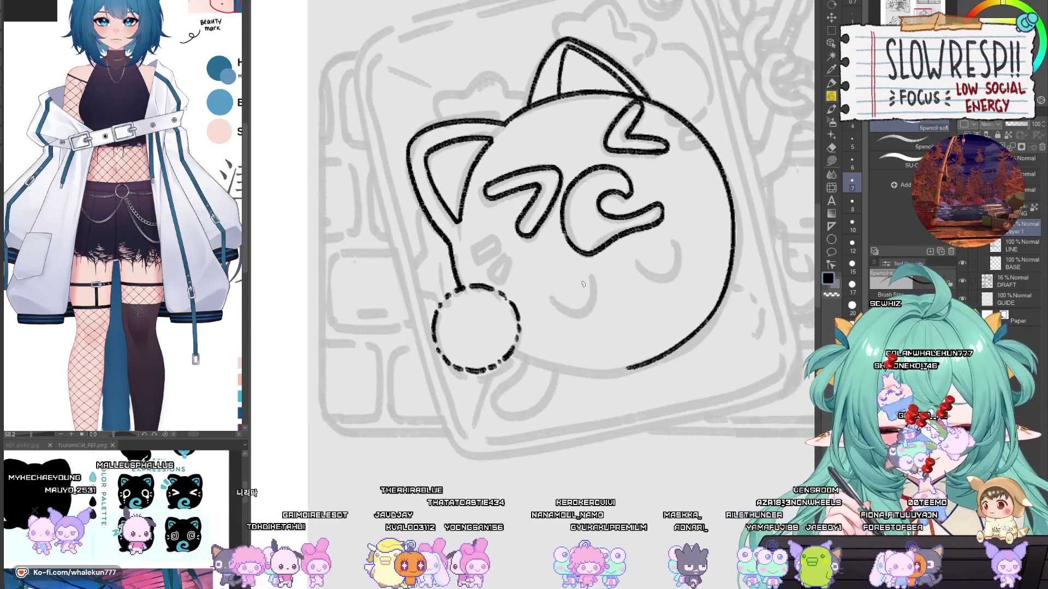
left_click_drag(559, 295, 601, 287)
key("ctrl+z")
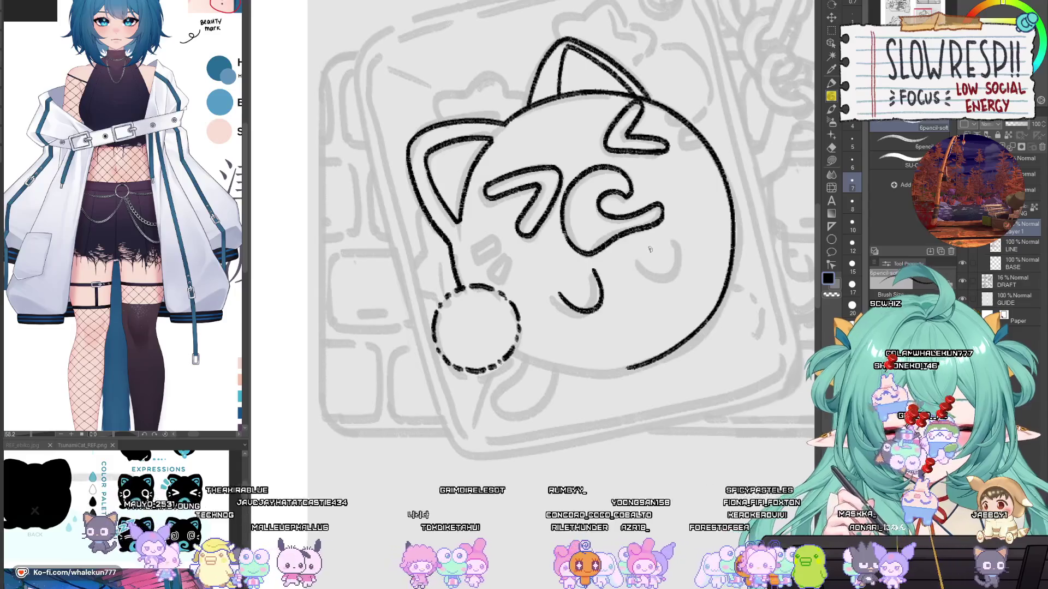
mouse_move(649, 249)
left_mouse_down()
mouse_move(681, 272)
mouse_move(685, 233)
left_mouse_up()
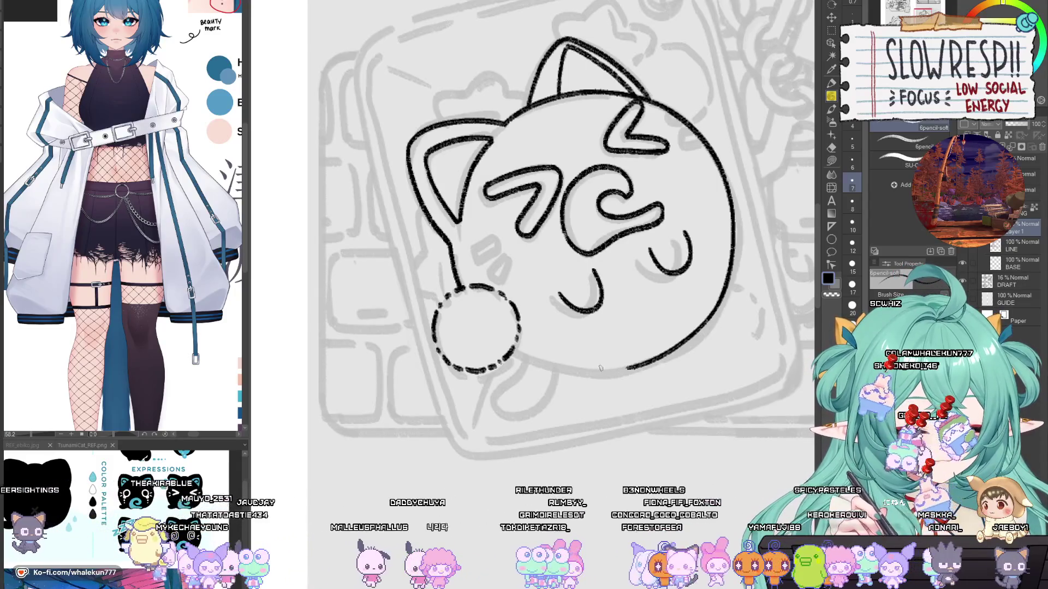
Step: Ink small foot bumps along the bottom of the face and erase a stray stroke below
mouse_move(595, 366)
left_mouse_down()
mouse_move(621, 382)
mouse_move(640, 351)
left_mouse_up()
key("ctrl+z")
key("ctrl+z")
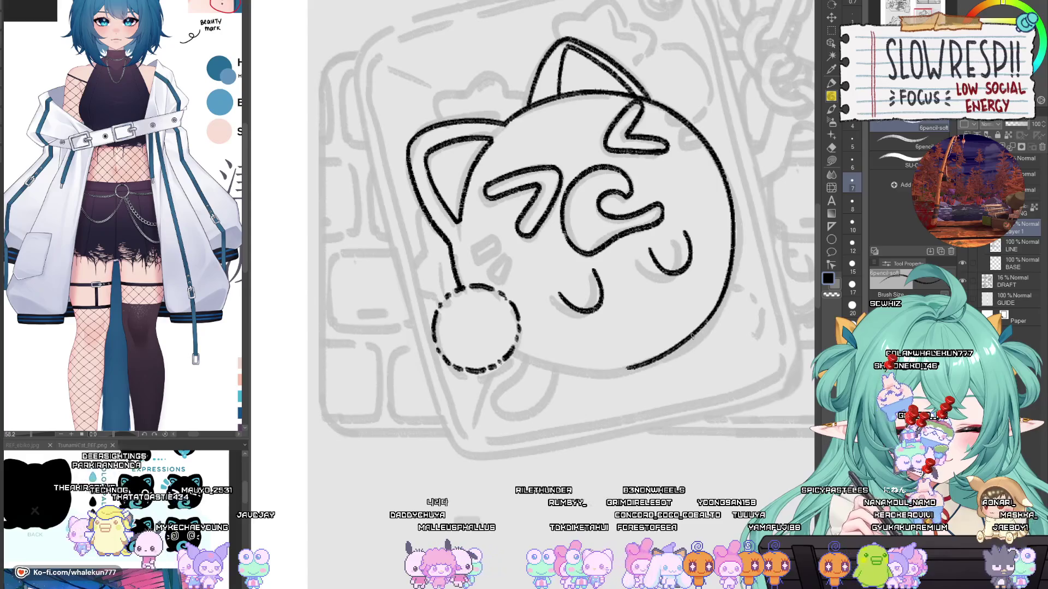
scroll(561, 236, "down", 2)
scroll(561, 236, "up", 2)
left_click_drag(561, 236, 525, 246)
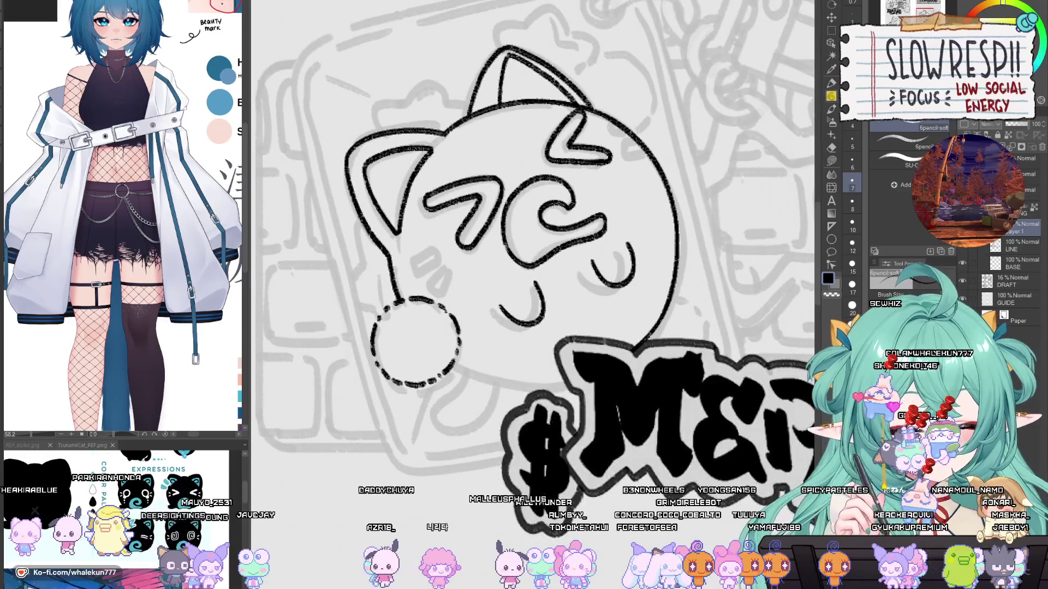
mouse_move(535, 383)
left_mouse_down()
mouse_move(567, 402)
mouse_move(583, 370)
left_mouse_up()
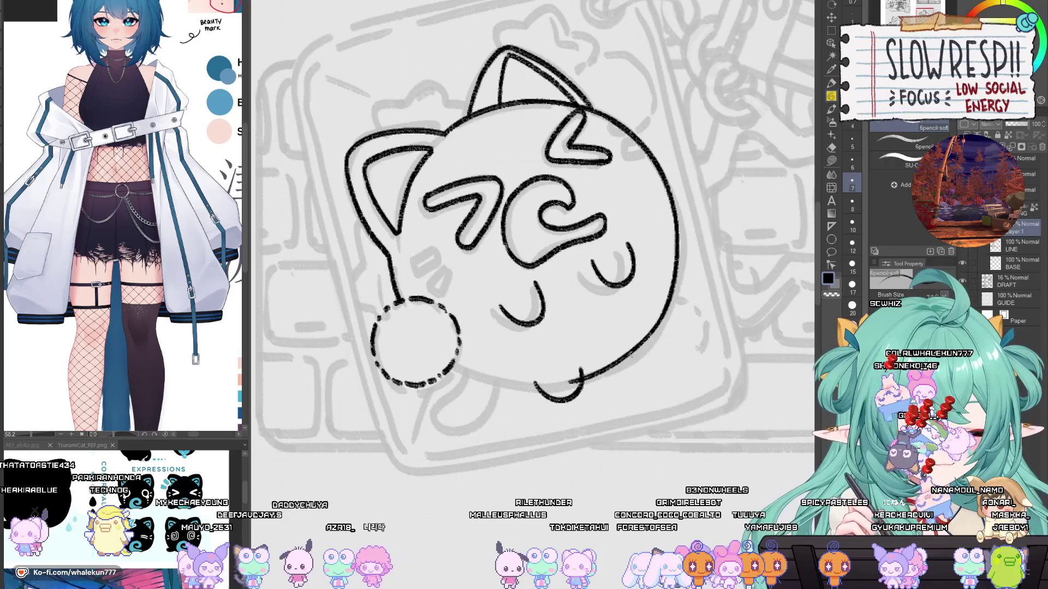
key("h")
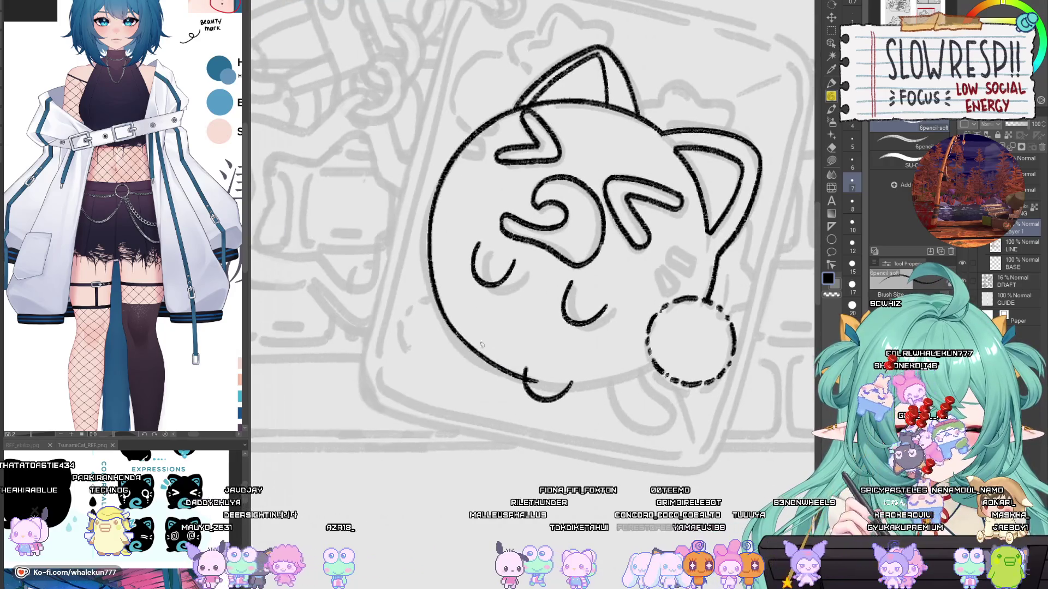
mouse_move(453, 328)
left_mouse_down()
mouse_move(452, 355)
mouse_move(494, 351)
left_mouse_up()
key("h")
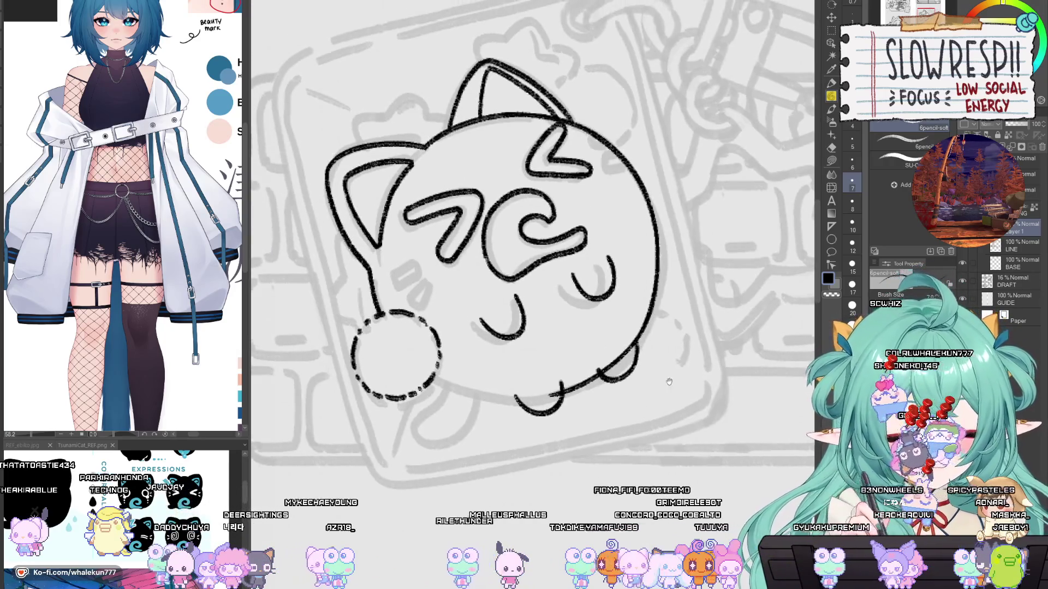
key("e")
left_click_drag(545, 385, 557, 397)
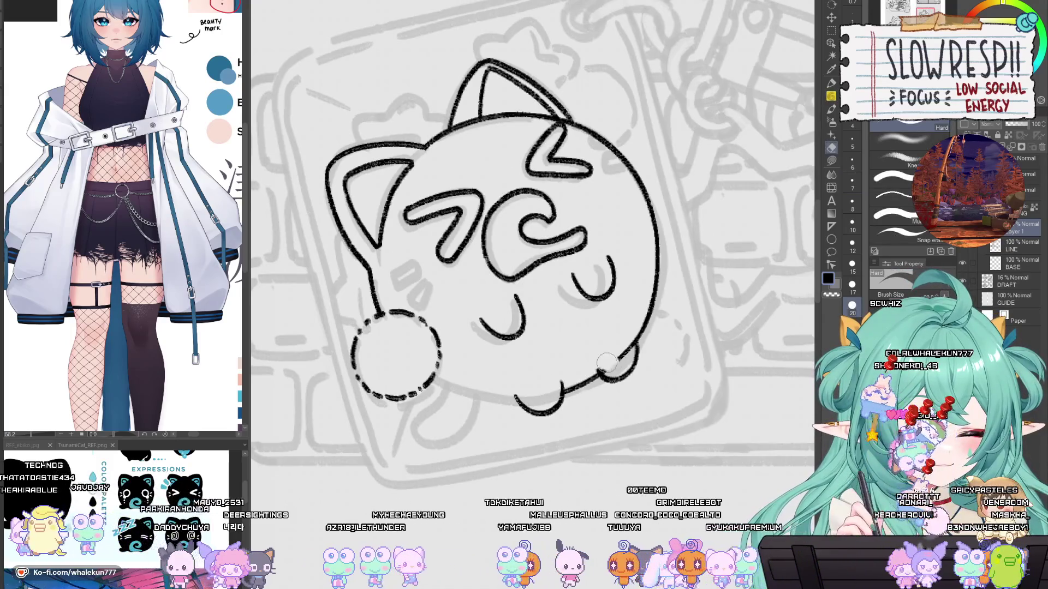
Step: Clean a stray mark near the outline's lower-right bump with a smaller eraser
mouse_move(608, 365)
left_mouse_down()
mouse_move(632, 345)
mouse_move(602, 361)
left_mouse_up()
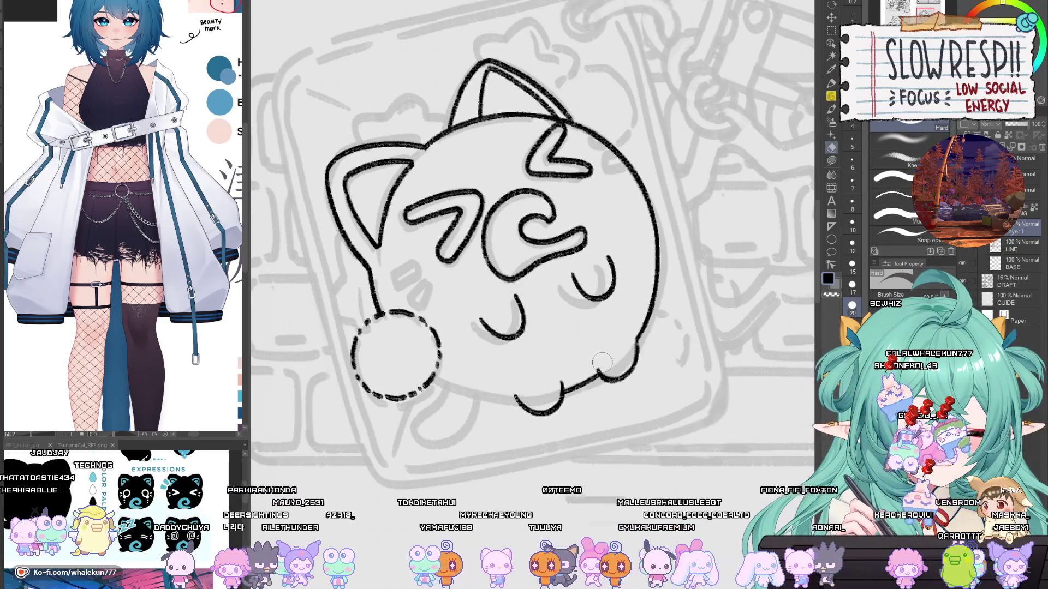
key("ctrl+z")
key("bracketleft")
key("bracketleft")
key("bracketleft")
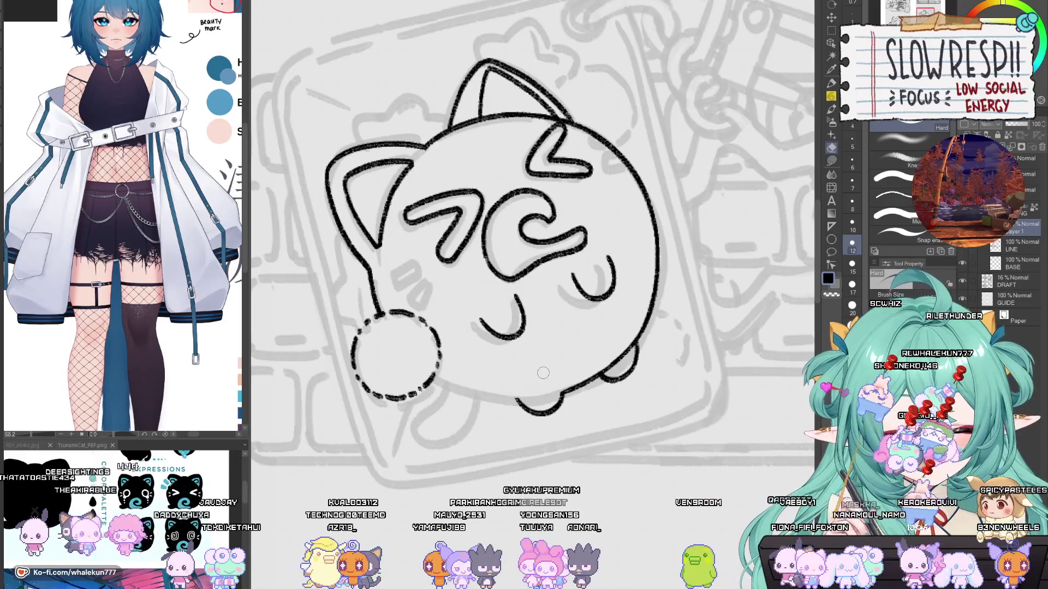
key("p")
key("h")
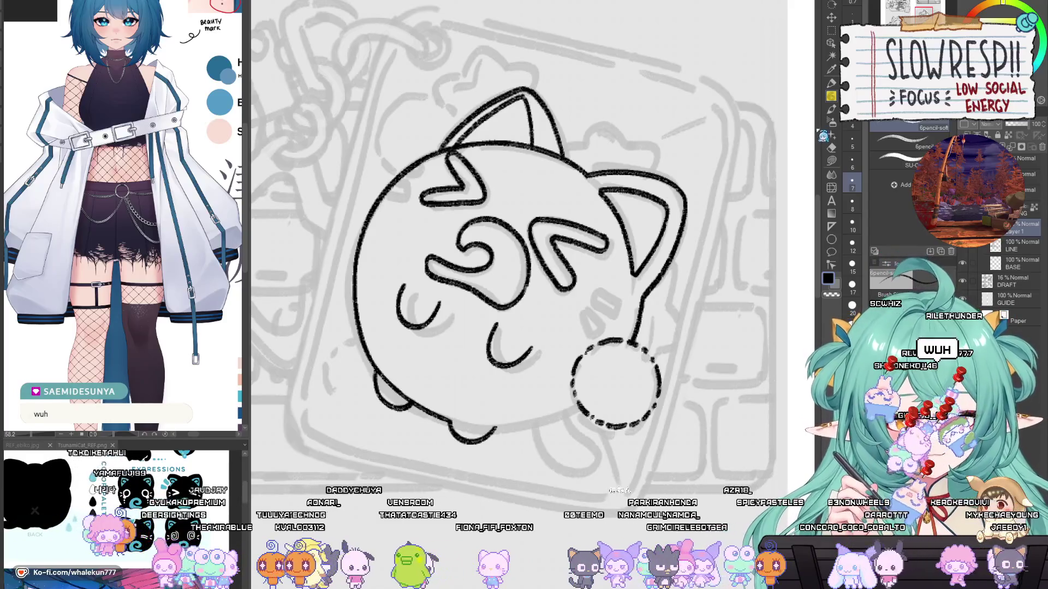
key("h")
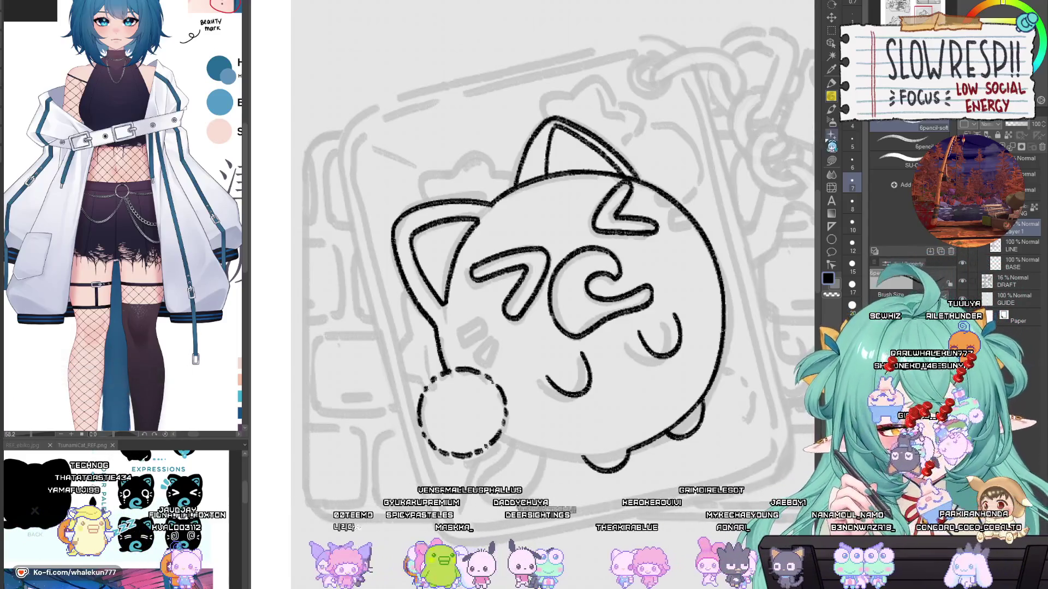
Step: Ink the bottom outline from the pom-pom tail and add a foot under the tail
mouse_move(561, 368)
left_mouse_down()
mouse_move(576, 300)
mouse_move(480, 234)
left_mouse_up()
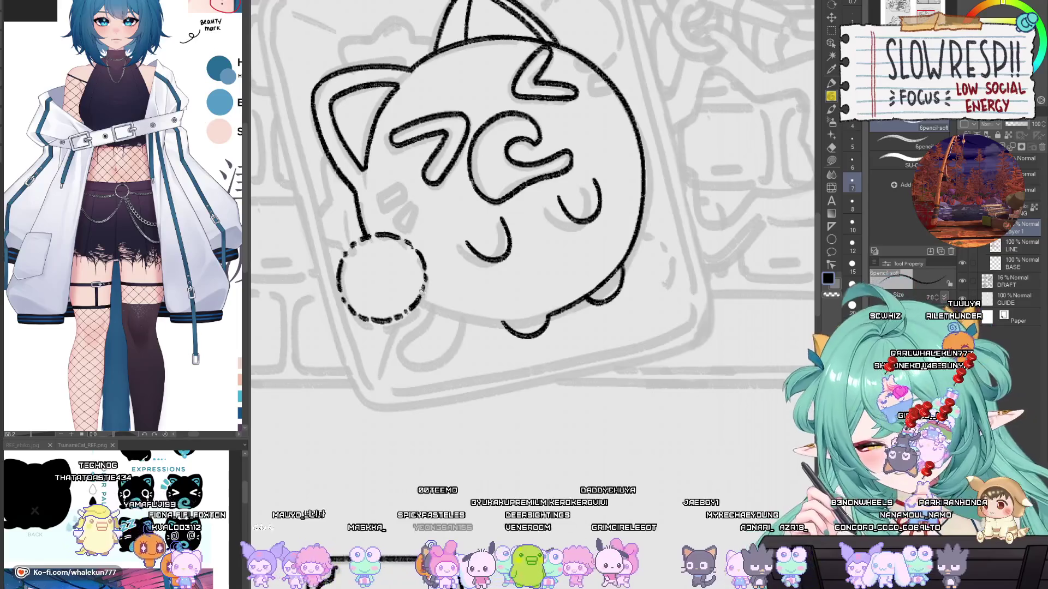
left_click_drag(417, 301, 506, 326)
key("ctrl+z")
key("ctrl+z")
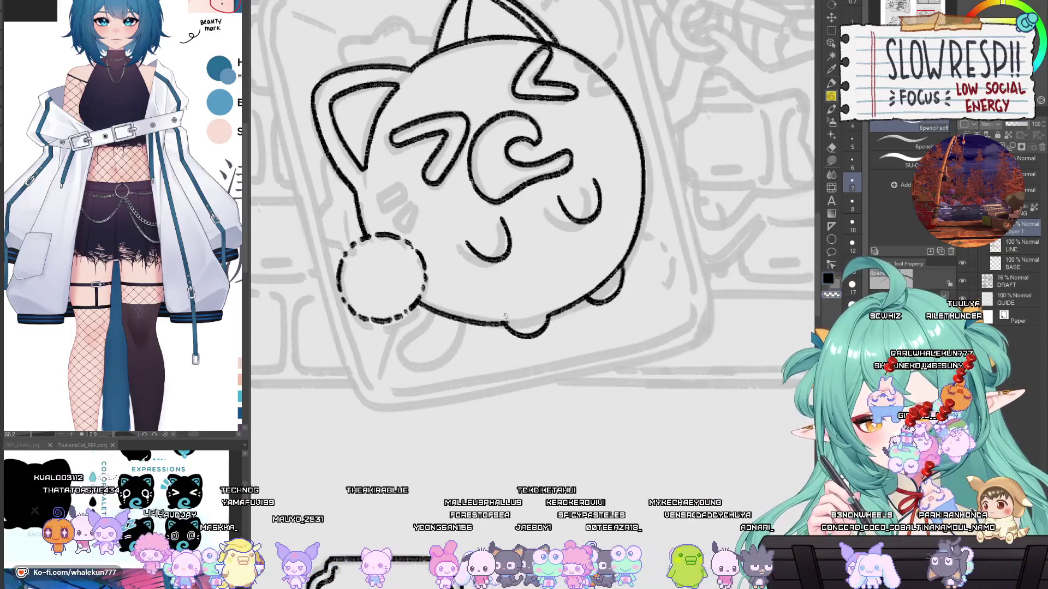
left_click_drag(517, 271, 629, 336)
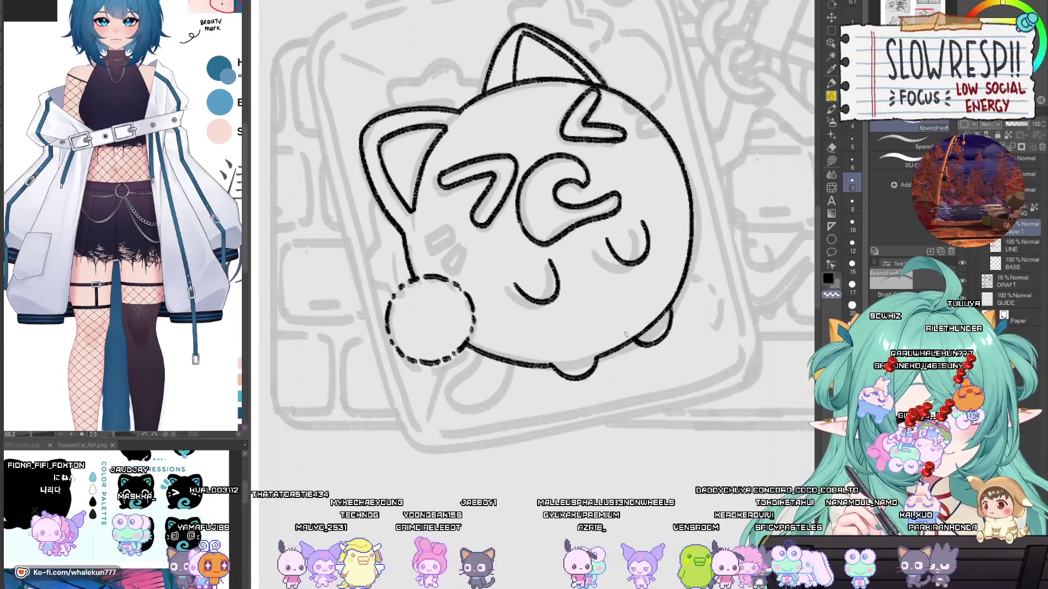
left_click_drag(626, 334, 649, 342)
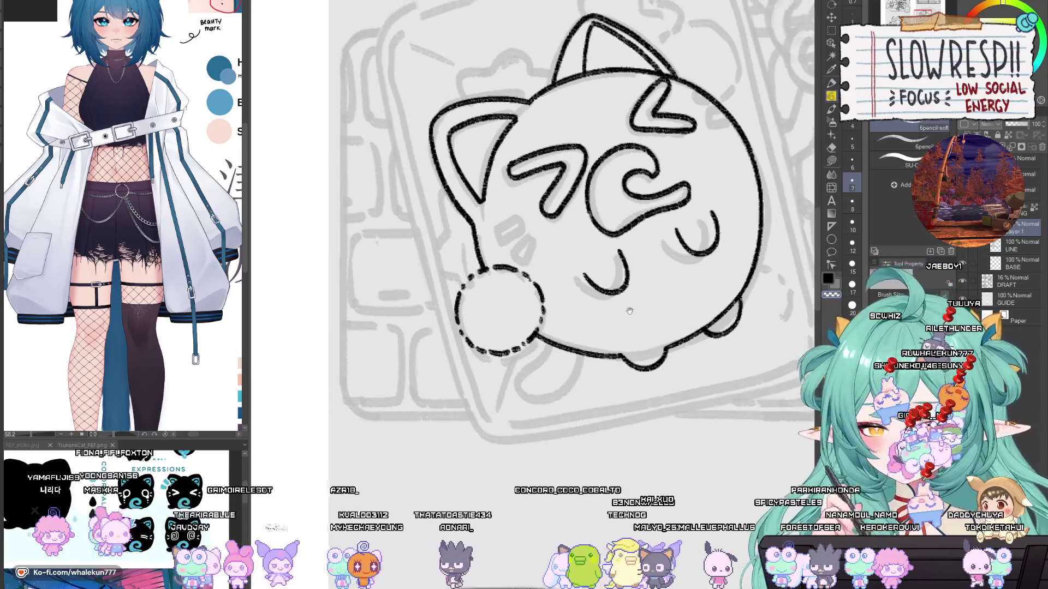
left_click_drag(694, 190, 720, 205)
scroll(588, 295, "up", 2)
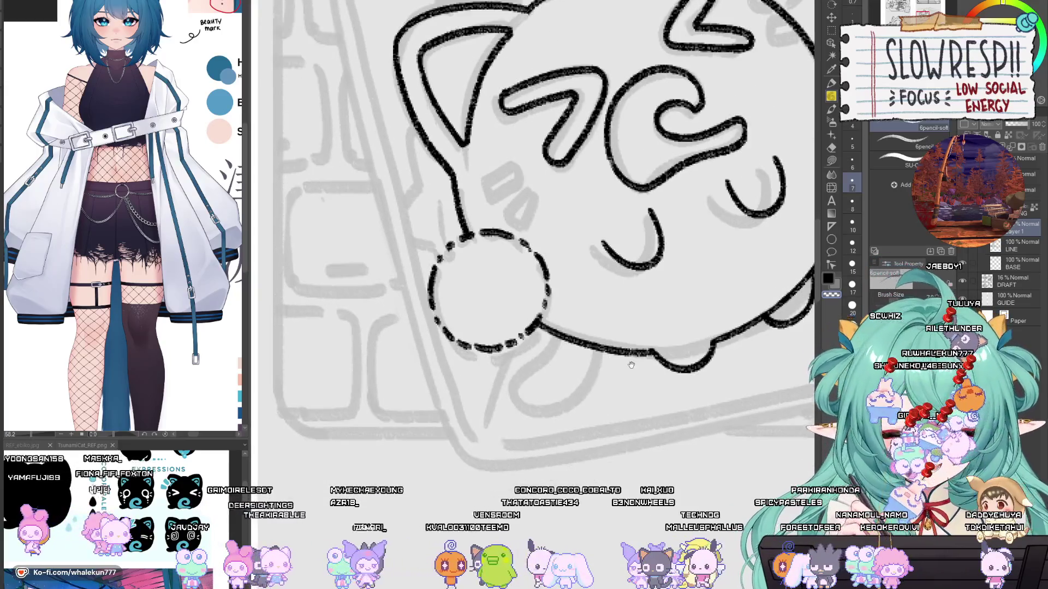
mouse_move(558, 331)
left_mouse_down()
mouse_move(511, 388)
mouse_move(544, 413)
mouse_move(597, 348)
left_mouse_up()
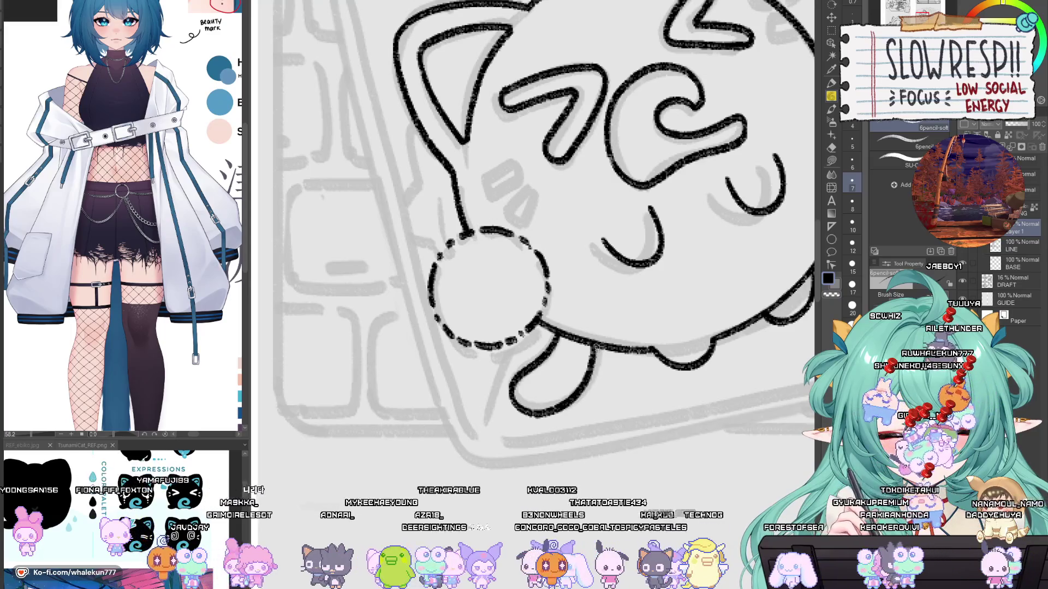
scroll(635, 331, "down", 5)
scroll(579, 321, "up", 4)
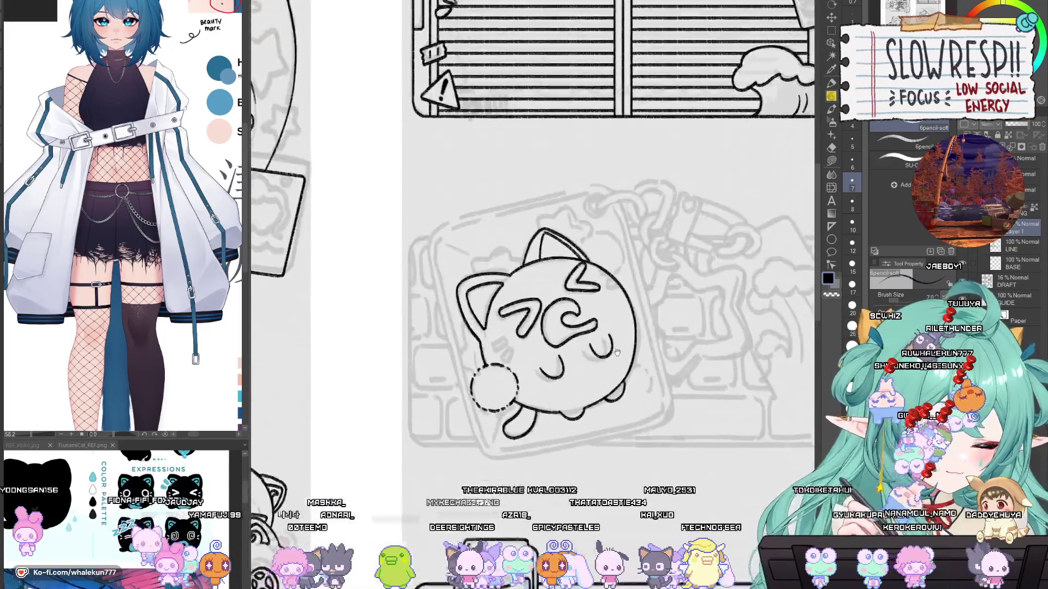
scroll(579, 321, "up", 3)
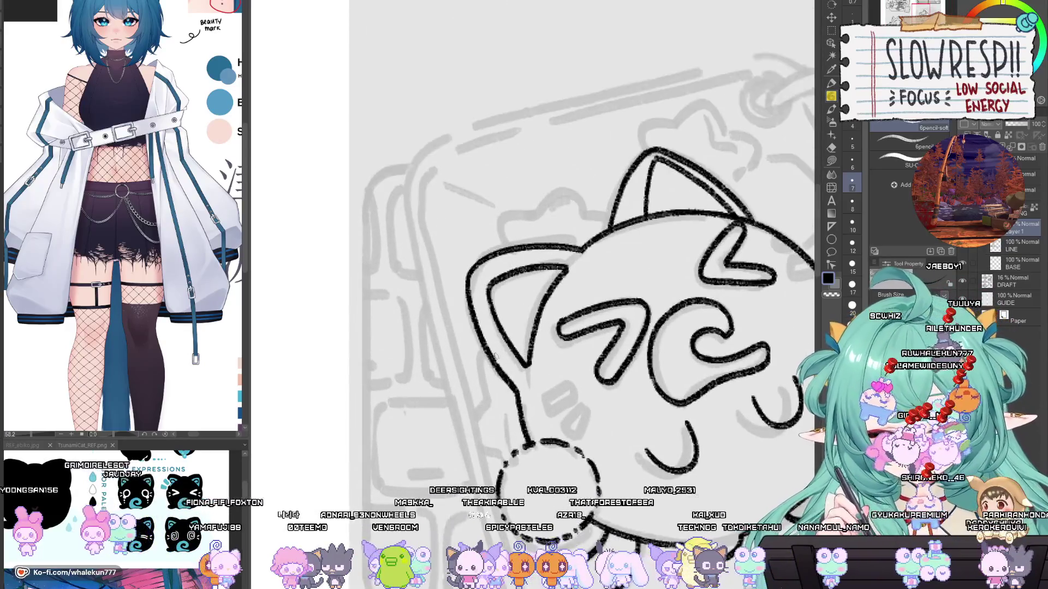
Step: Redraw the foot stroke below the tail, rotating and mirroring the view to check it
mouse_move(488, 354)
left_mouse_down()
mouse_move(472, 410)
mouse_move(497, 429)
left_mouse_up()
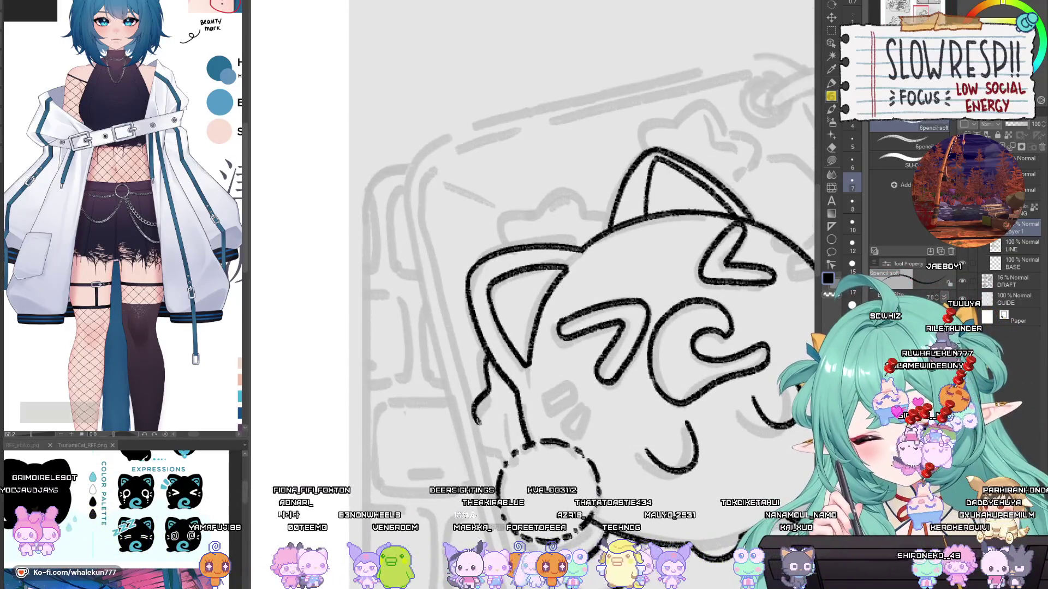
key("ctrl+z")
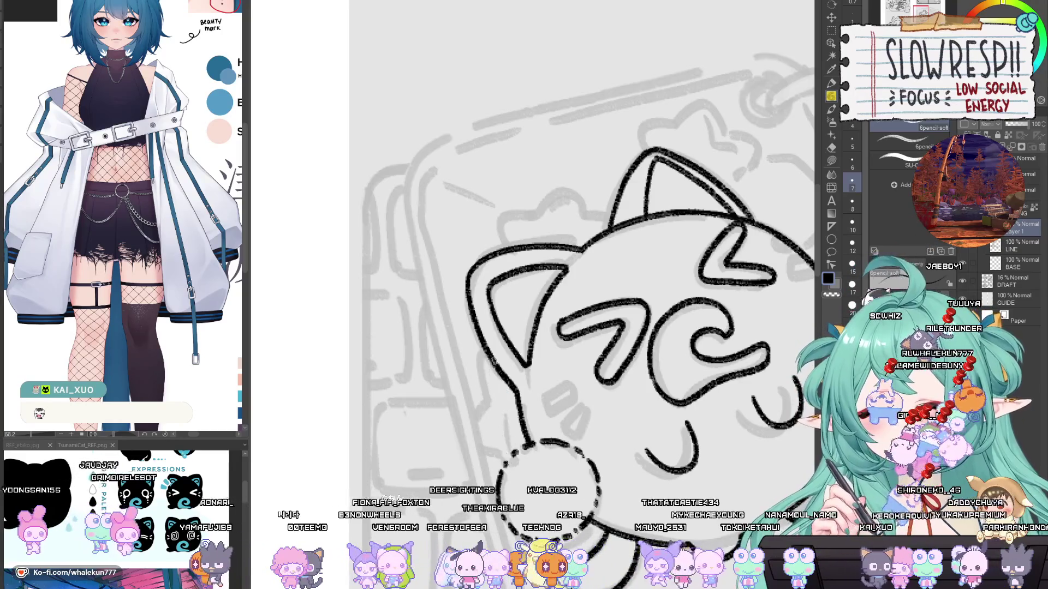
key("ctrl+z")
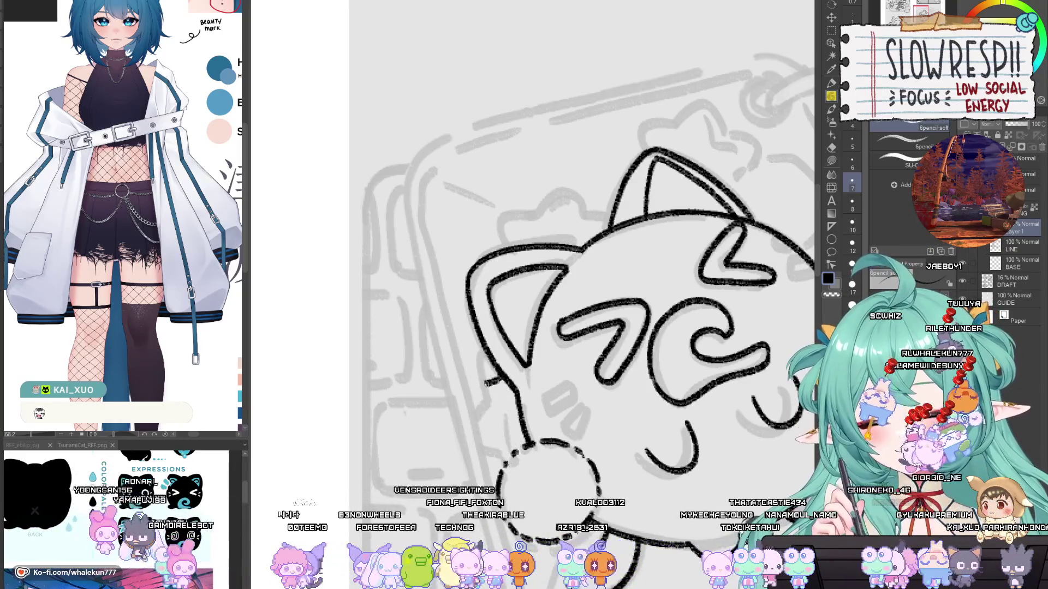
mouse_move(470, 394)
left_mouse_down()
mouse_move(490, 455)
mouse_move(516, 456)
left_mouse_up()
key("minus")
key("minus")
key("minus")
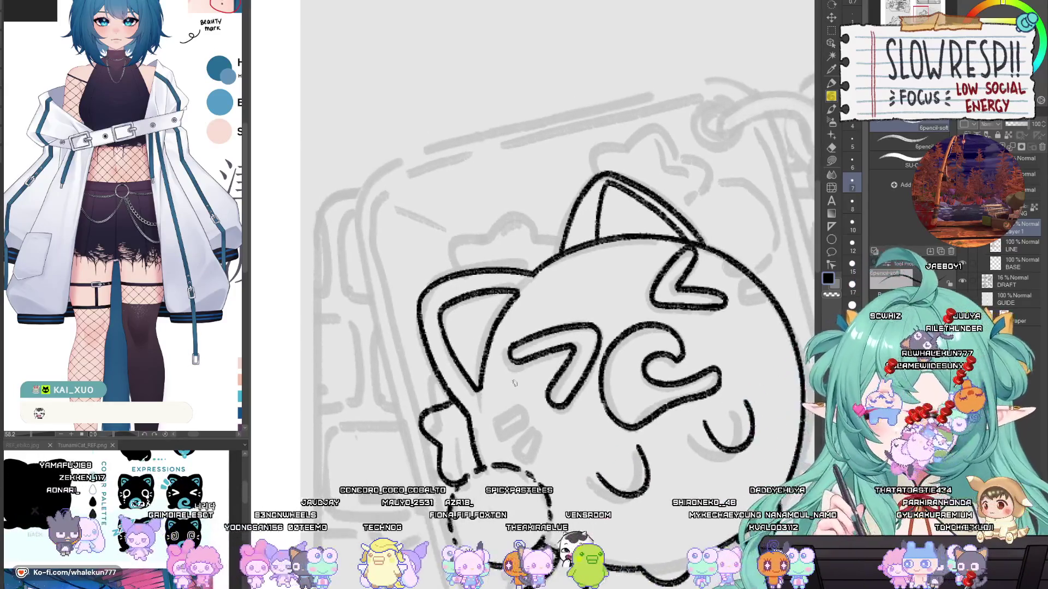
key("h")
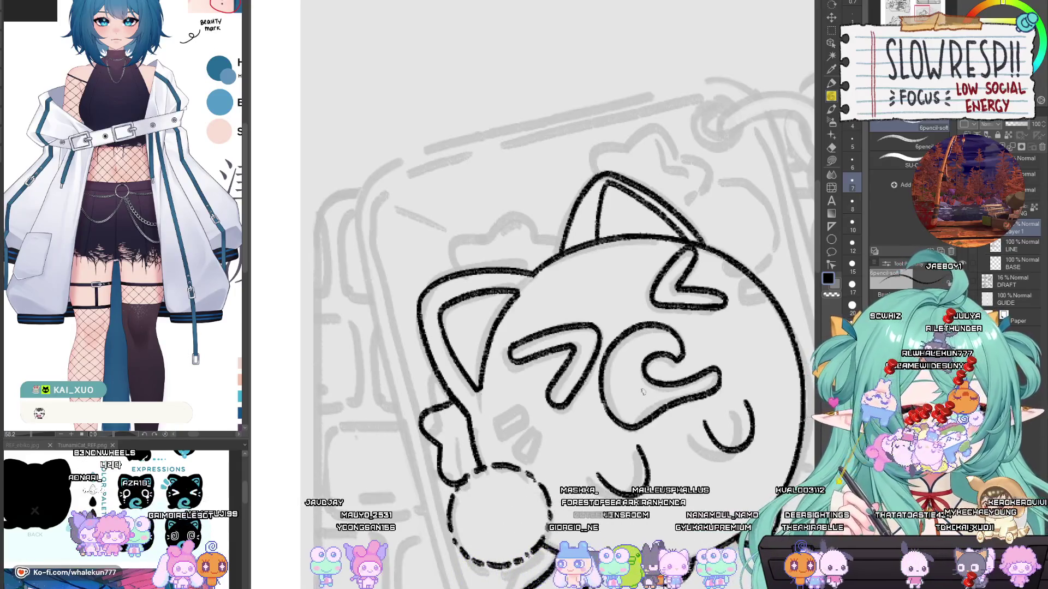
Step: Draw a short dash on the cat's left cheek and trim its left end
left_click_drag(648, 402, 618, 344)
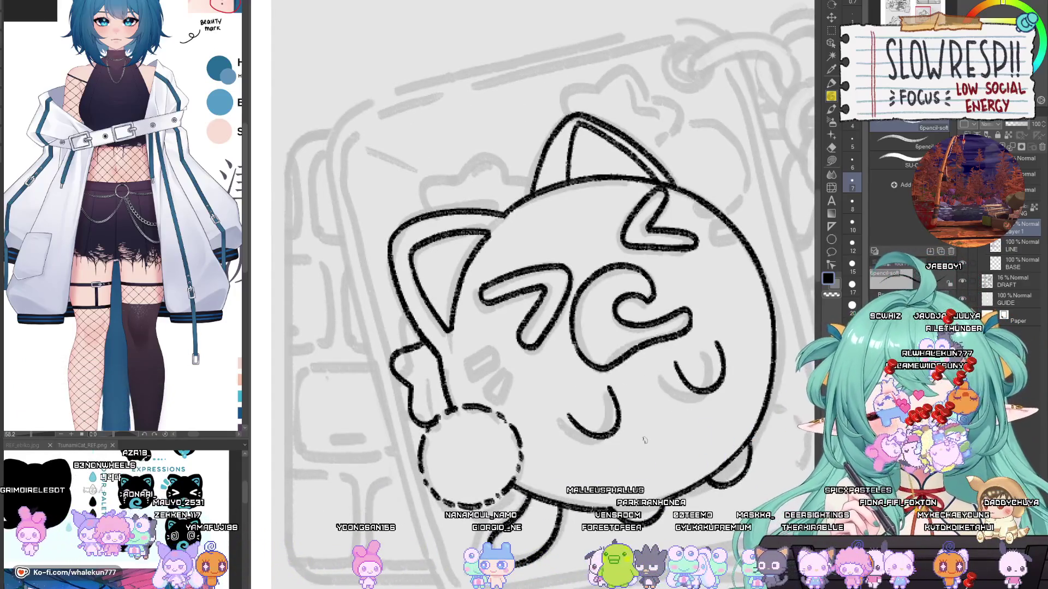
left_click_drag(644, 440, 626, 400)
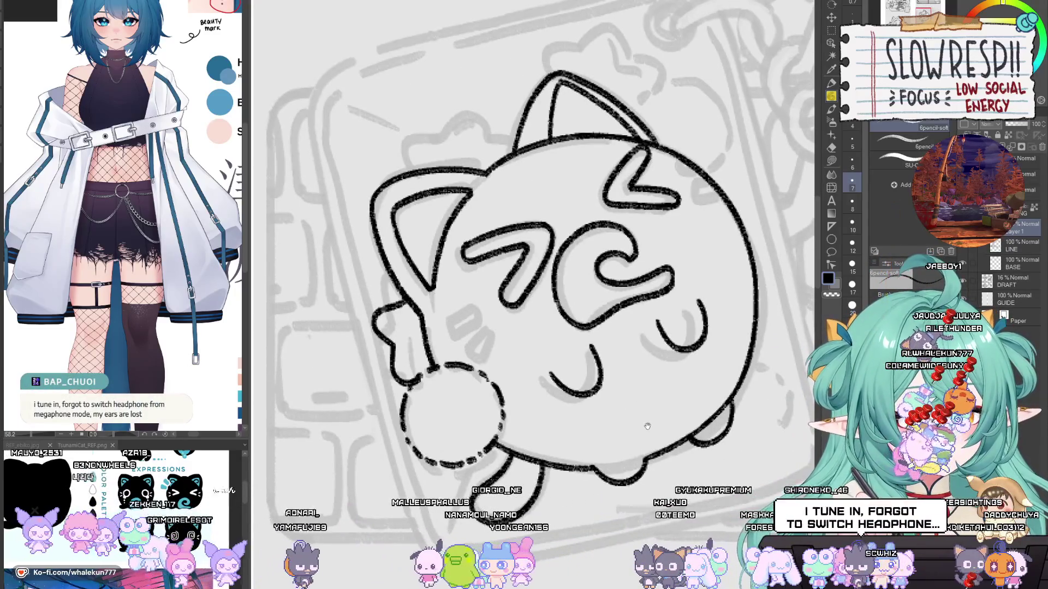
scroll(635, 435, "down", 1)
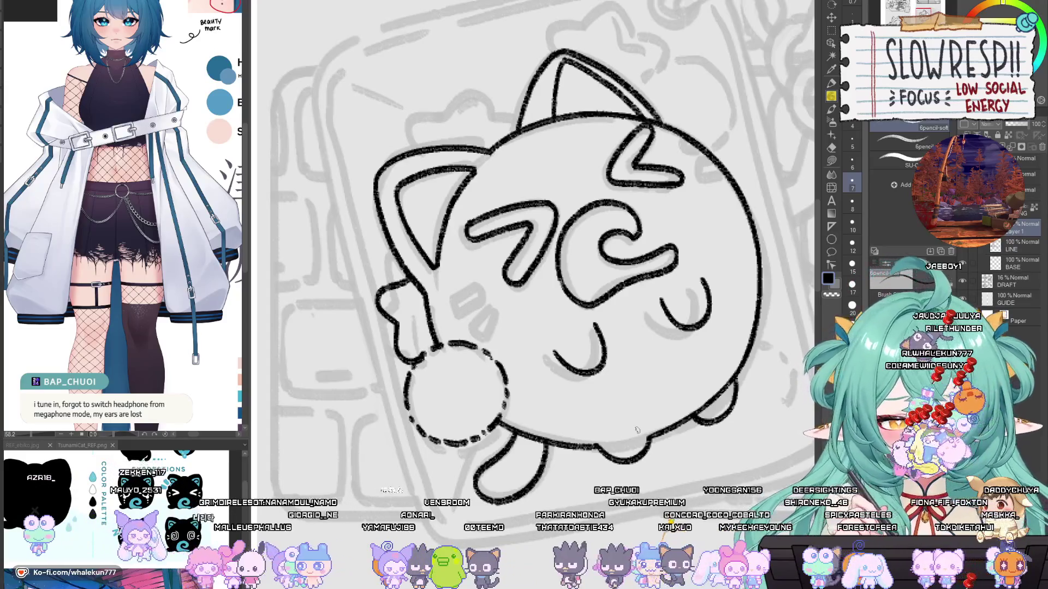
left_click_drag(665, 382, 682, 402)
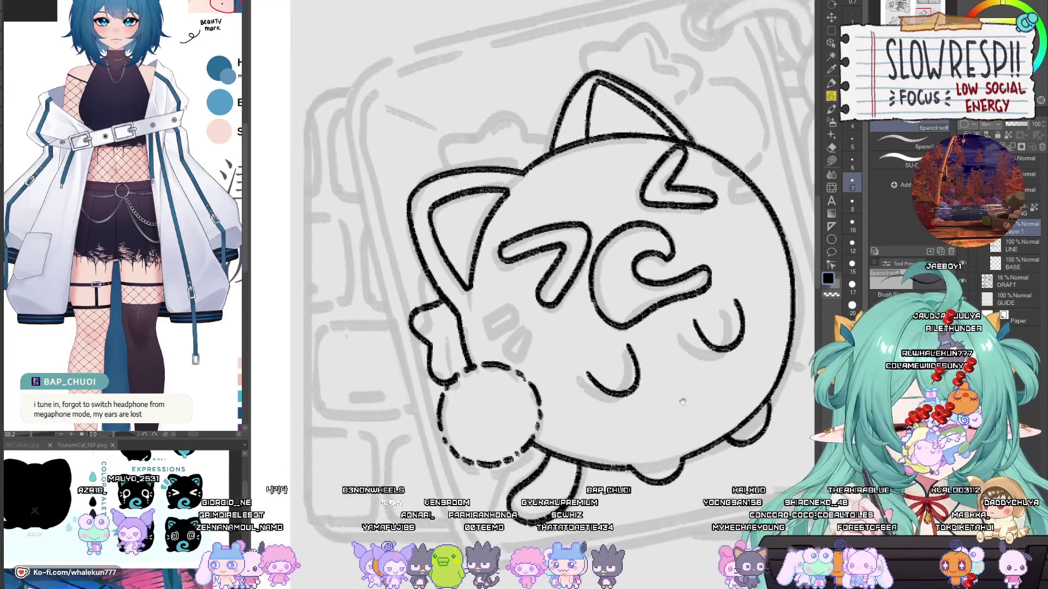
left_click_drag(474, 315, 515, 294)
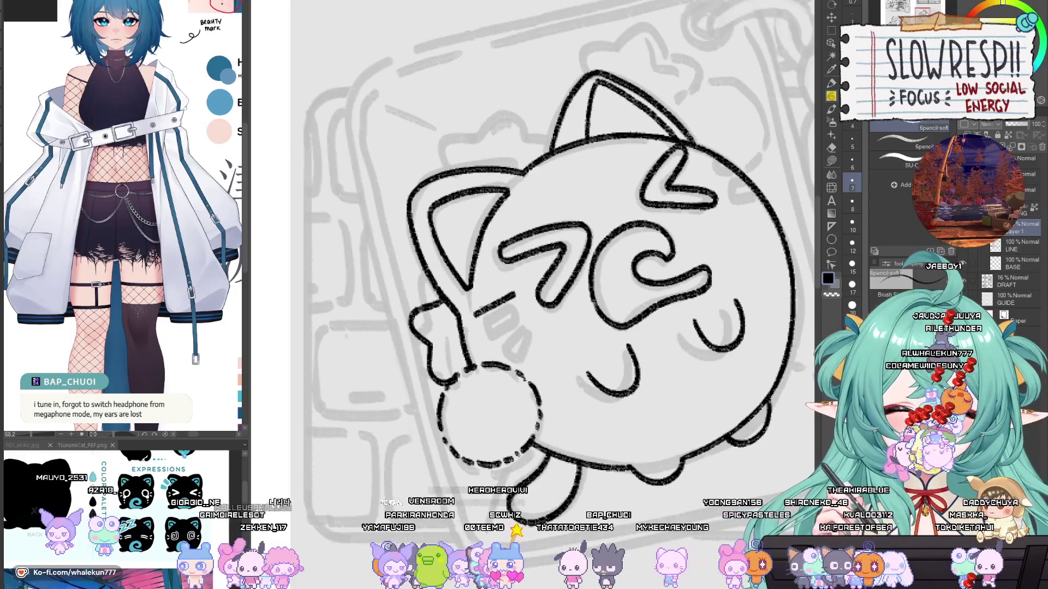
key("ctrl+z")
left_click_drag(473, 323, 518, 308)
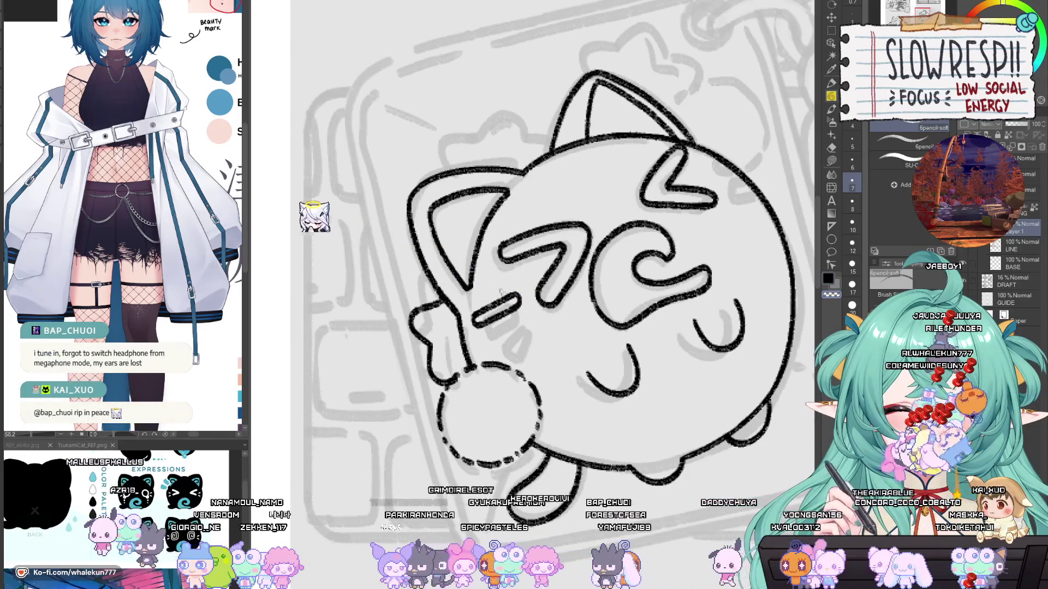
left_click_drag(503, 292, 543, 319)
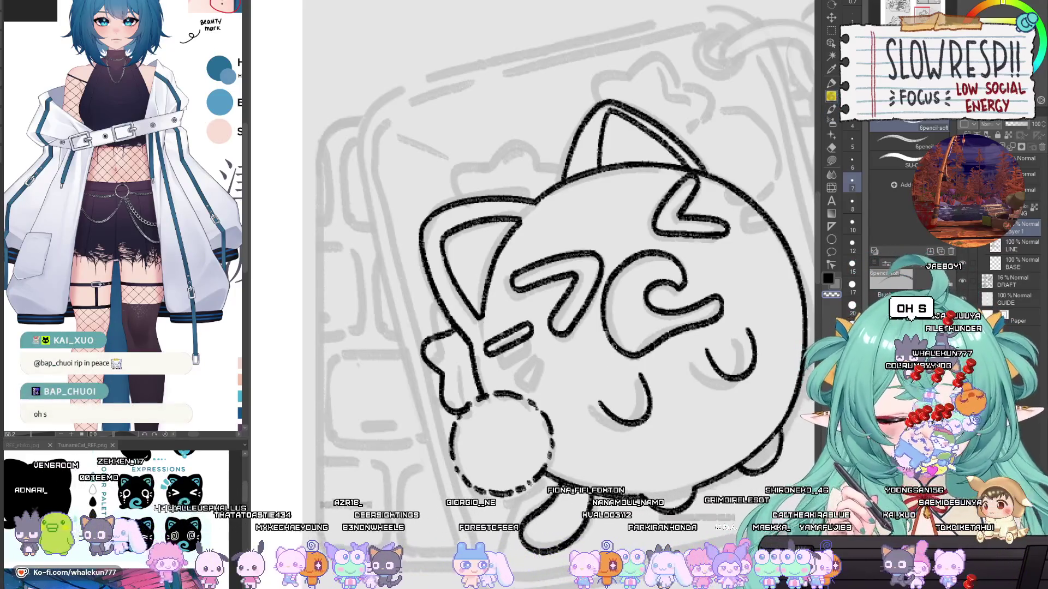
mouse_move(552, 304)
left_mouse_down()
mouse_move(617, 362)
mouse_move(548, 303)
left_mouse_up()
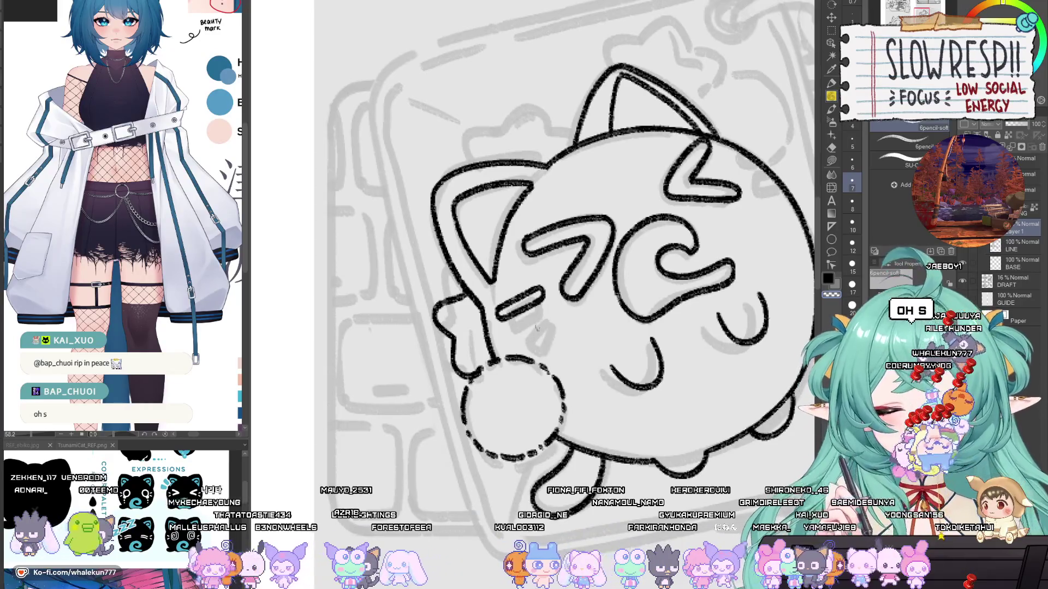
mouse_move(511, 300)
left_mouse_down()
mouse_move(500, 312)
mouse_move(529, 306)
mouse_move(533, 322)
left_mouse_up()
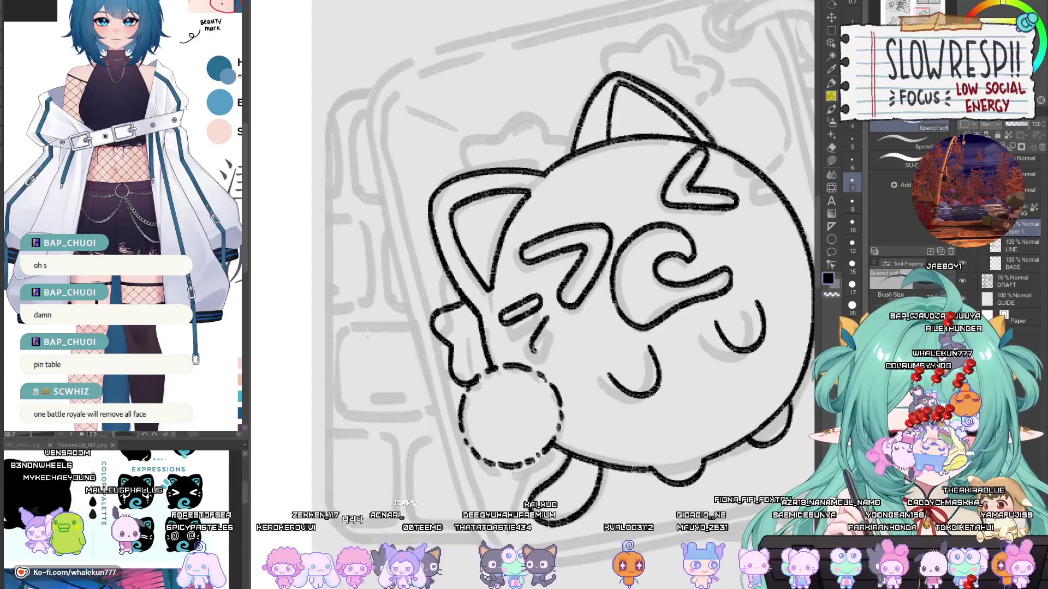
Step: Add short diagonal stripe marks on the cheek, then move toward the top of the head
left_click_drag(546, 321, 529, 356)
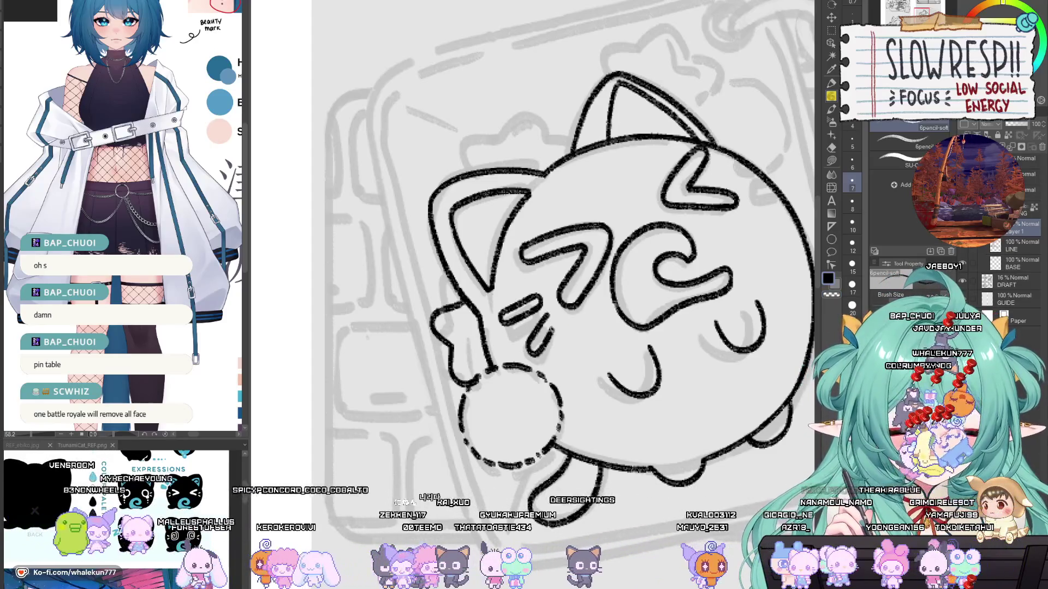
key("ctrl+z")
mouse_move(552, 313)
left_mouse_down()
mouse_move(530, 348)
mouse_move(543, 348)
left_mouse_up()
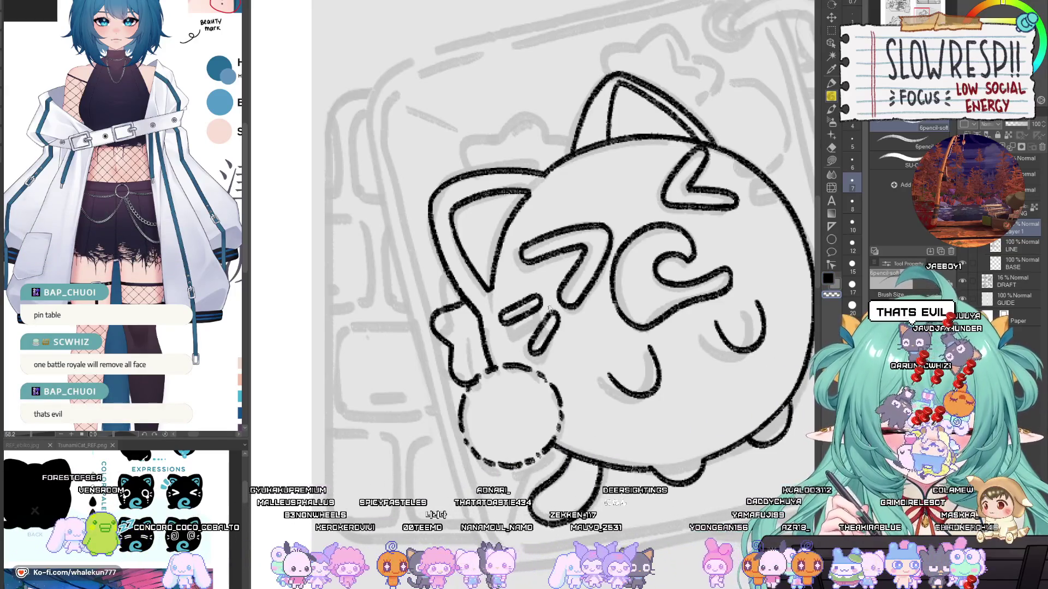
left_click_drag(626, 289, 584, 335)
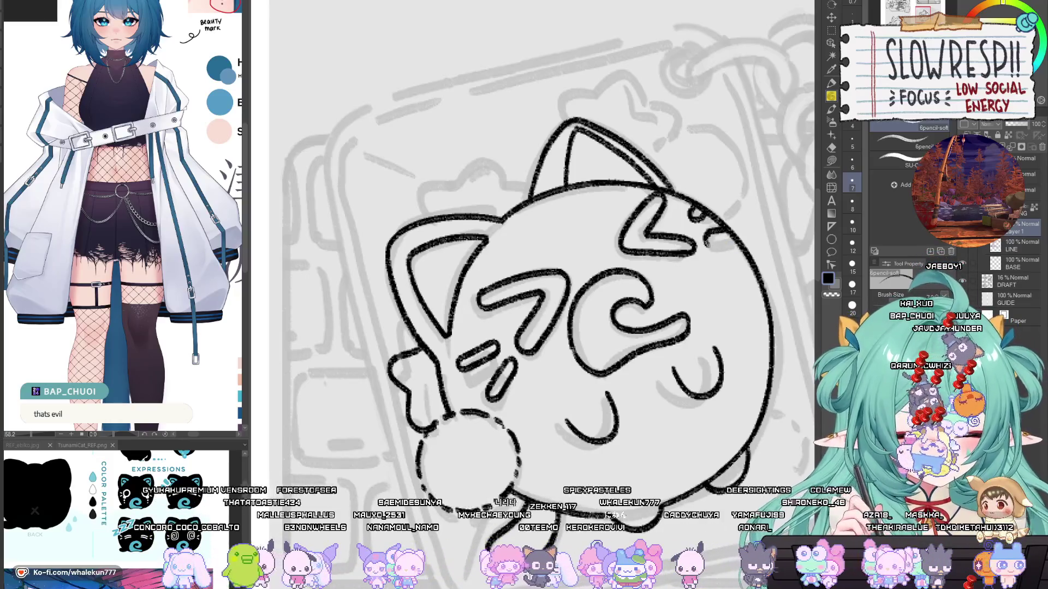
mouse_move(713, 282)
left_mouse_down()
mouse_move(690, 295)
mouse_move(759, 311)
mouse_move(753, 301)
left_mouse_up()
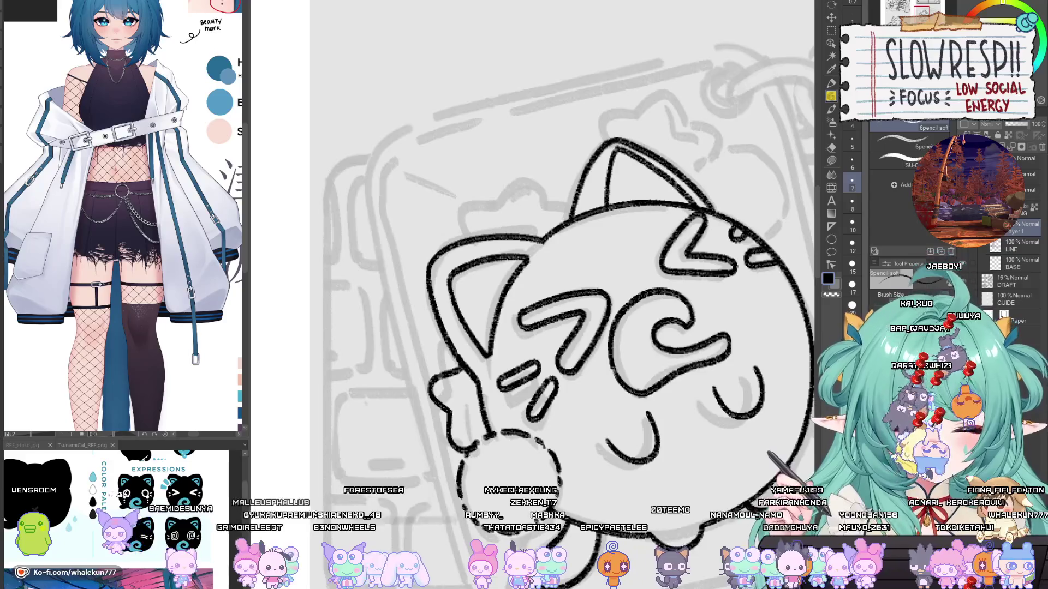
Step: Draw a looped bow outline at the upper left of the cat's head
mouse_move(554, 262)
left_mouse_down()
mouse_move(557, 329)
mouse_move(595, 364)
left_mouse_up()
left_click_drag(565, 320, 576, 318)
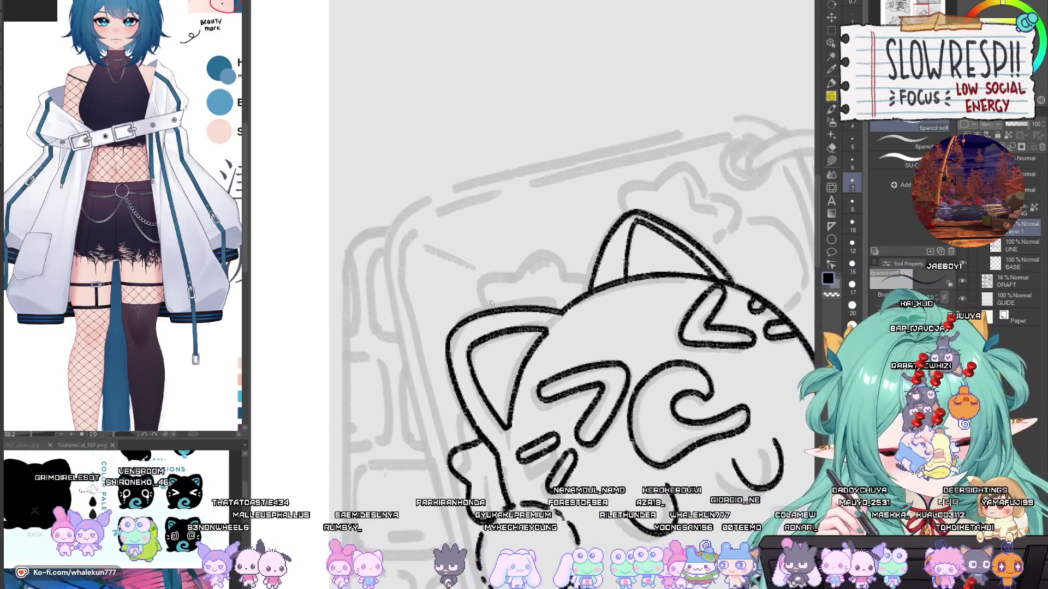
left_click_drag(518, 276, 482, 297)
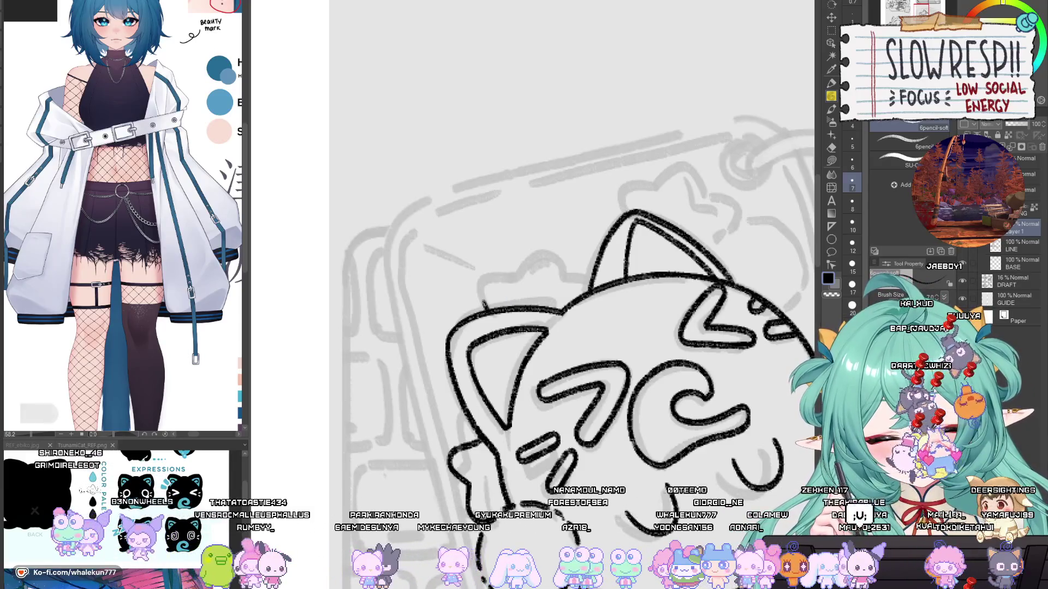
mouse_move(551, 275)
left_mouse_down()
mouse_move(567, 292)
mouse_move(541, 276)
mouse_move(548, 268)
mouse_move(532, 284)
mouse_move(554, 265)
mouse_move(567, 273)
left_mouse_up()
key("ctrl+z")
mouse_move(567, 273)
left_mouse_down()
mouse_move(564, 297)
mouse_move(518, 309)
mouse_move(591, 334)
mouse_move(560, 328)
left_mouse_up()
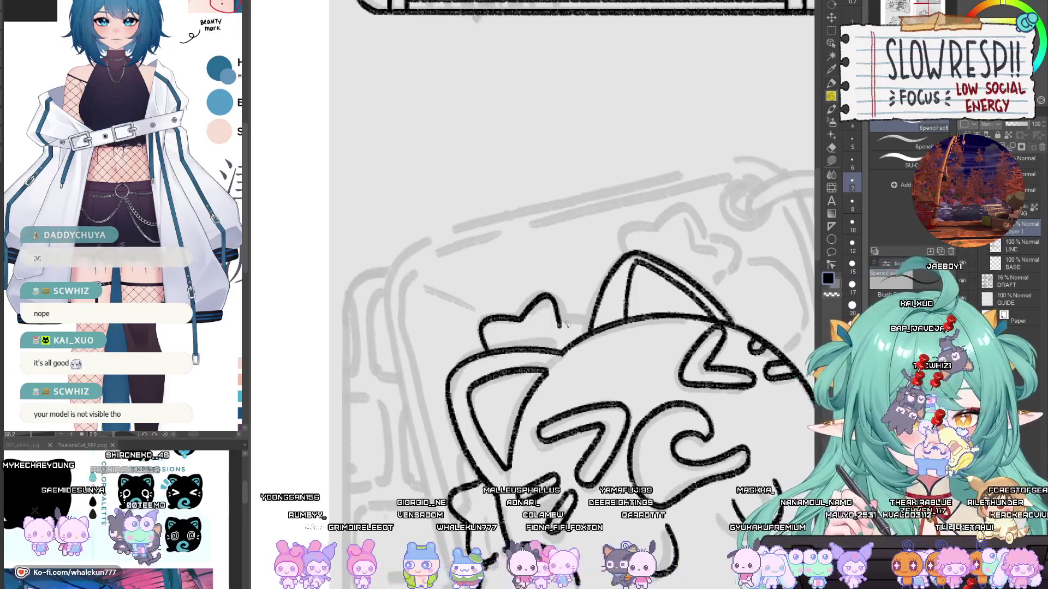
Step: Rotate the canvas and add a short scalloped stroke above the cat's ear
left_click_drag(616, 305, 602, 320)
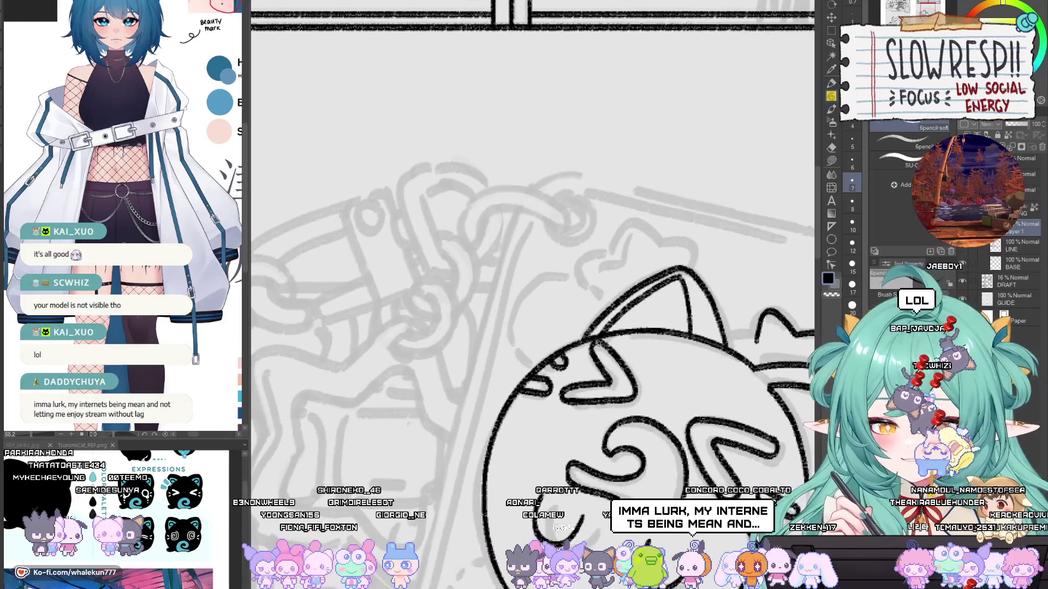
mouse_move(607, 341)
left_mouse_down()
mouse_move(601, 322)
mouse_move(688, 335)
mouse_move(671, 325)
left_mouse_up()
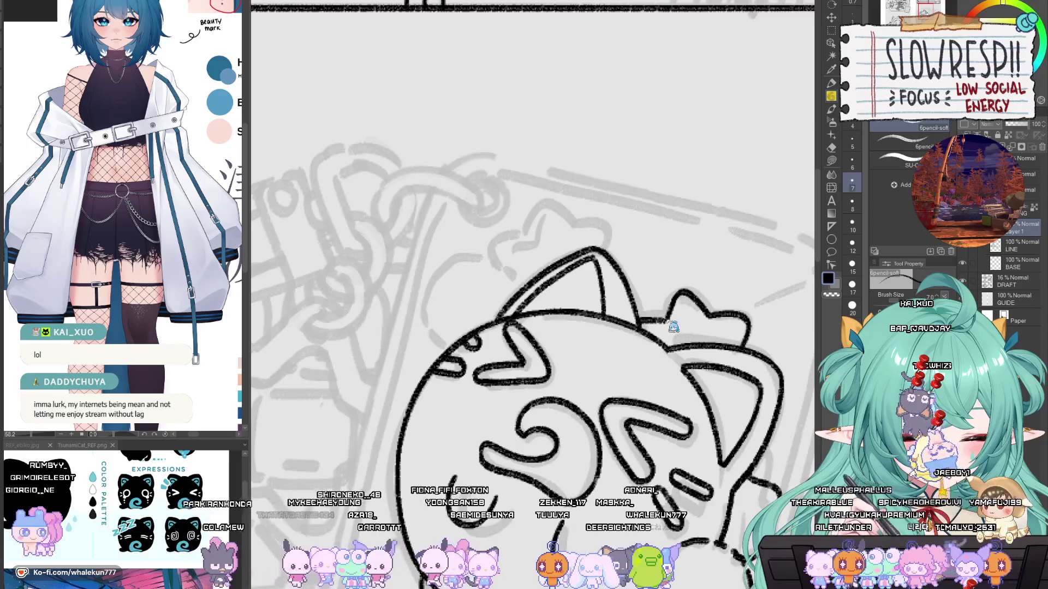
scroll(667, 316, "down", 4)
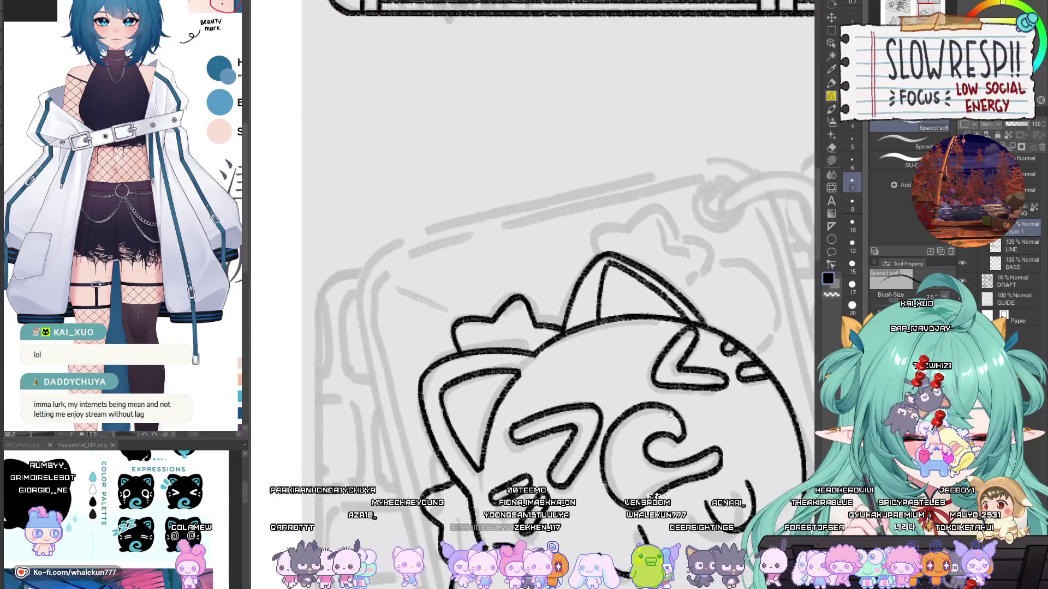
scroll(529, 413, "down", 3)
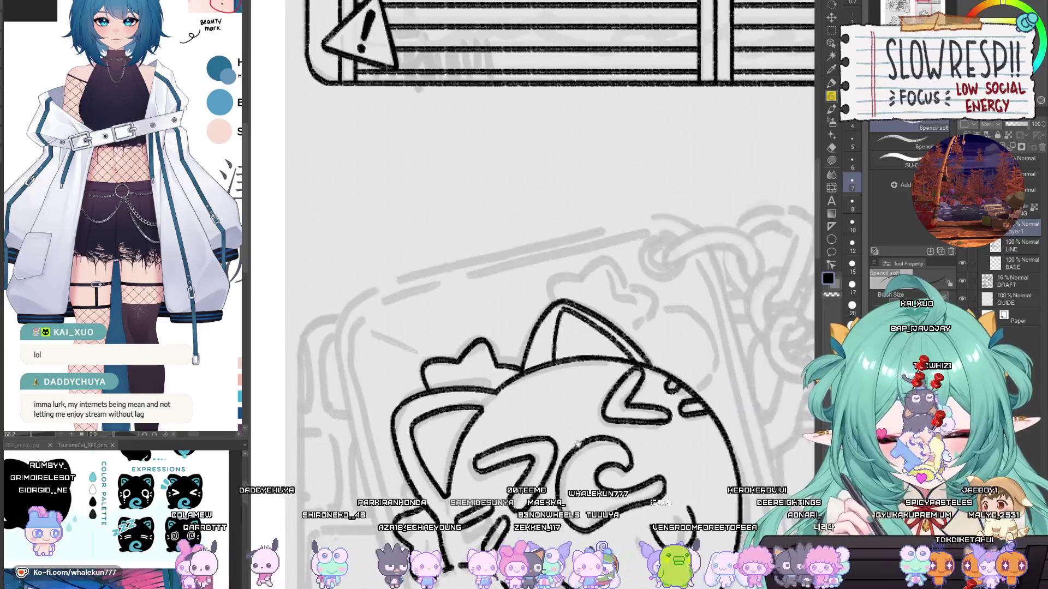
scroll(650, 384, "up", 3)
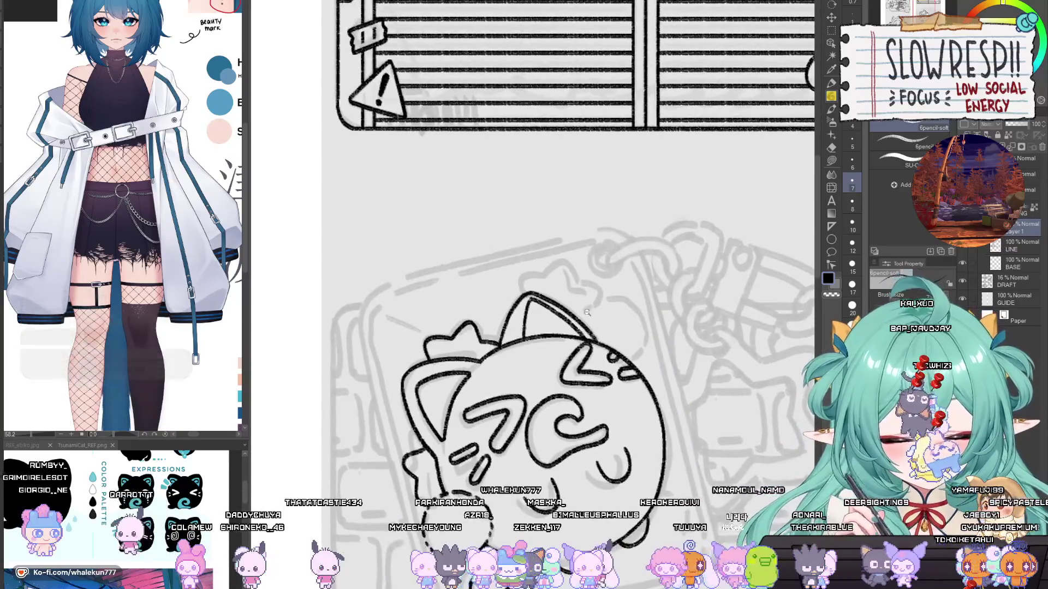
mouse_move(535, 276)
left_mouse_down()
mouse_move(499, 281)
mouse_move(497, 302)
mouse_move(581, 295)
mouse_move(605, 316)
left_mouse_up()
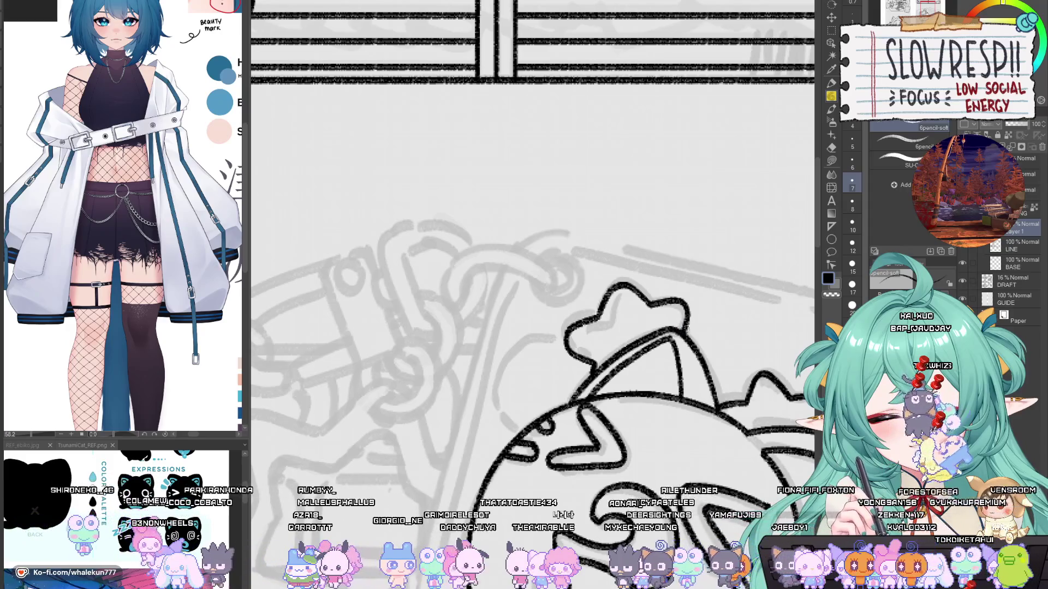
Step: Mirror the canvas and draw a dashed round ball outline beside the top bow
key("h")
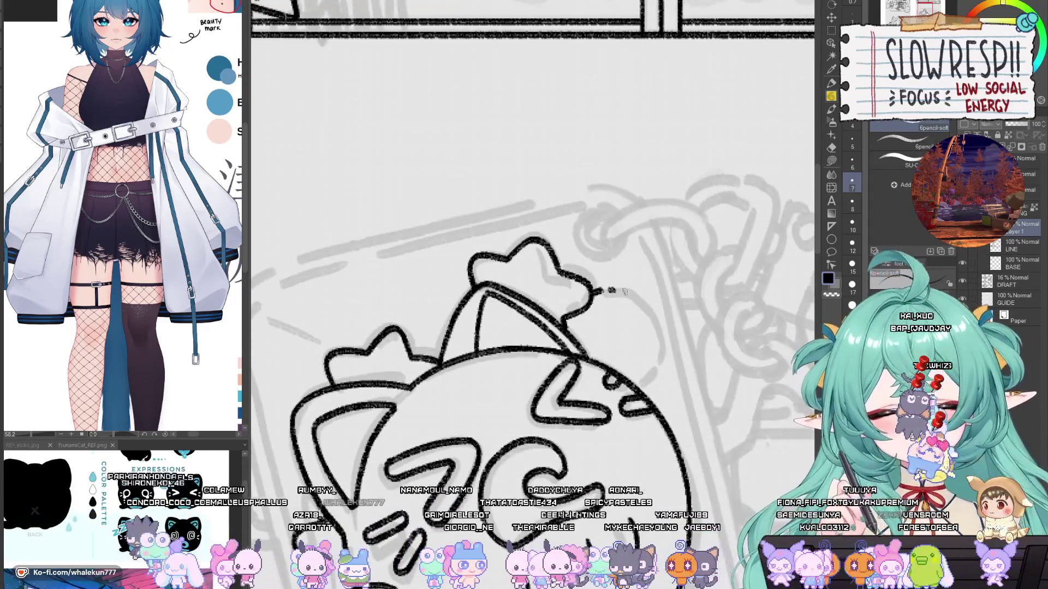
left_click_drag(595, 292, 654, 312)
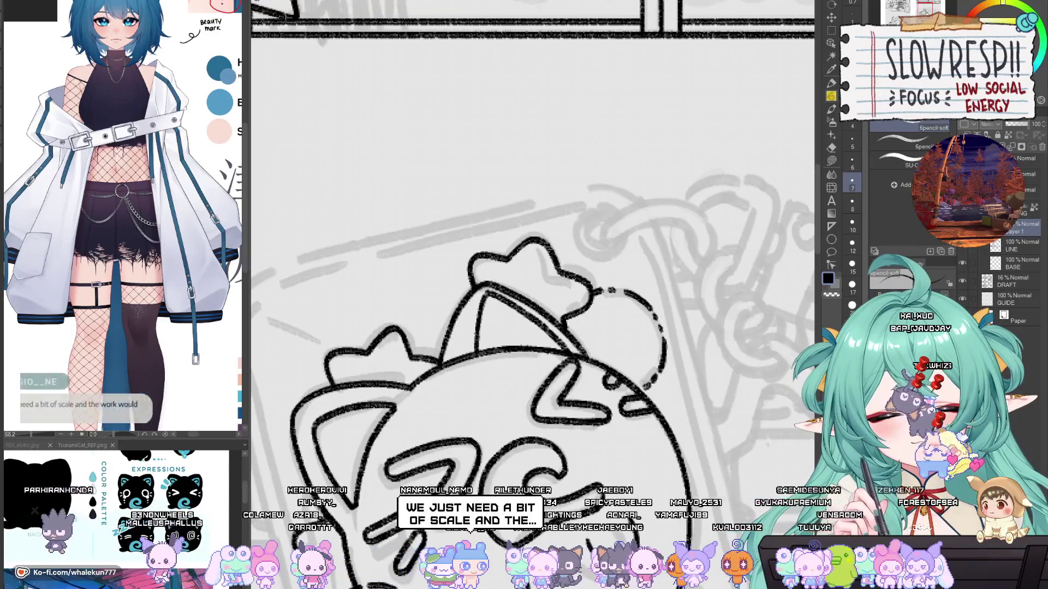
scroll(661, 360, "down", 5)
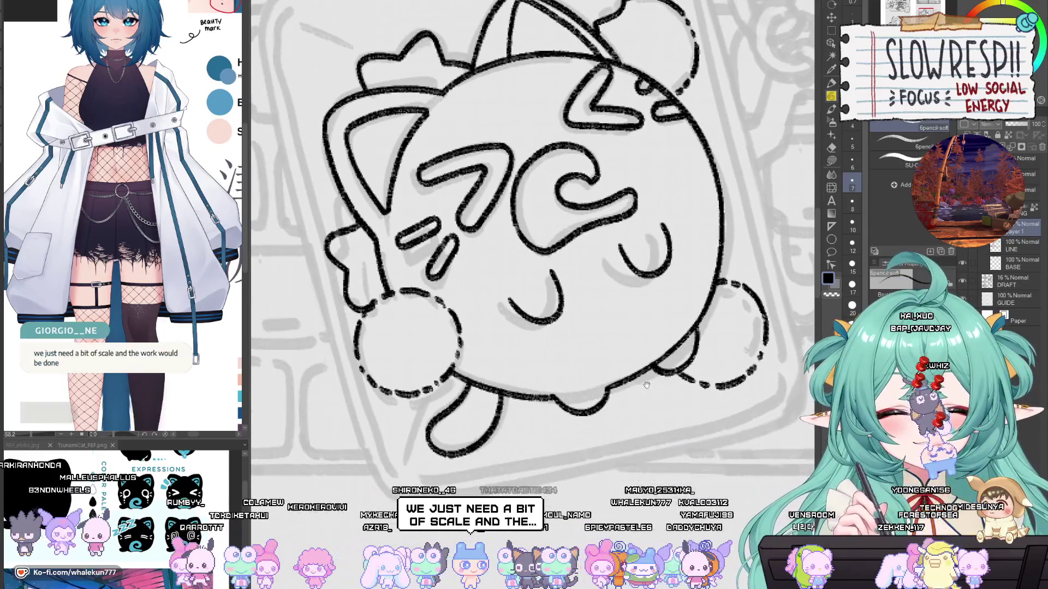
Step: Zoom out and pan to show the whole sheet, with the window panel above the cat charm
left_click_drag(597, 459, 663, 394)
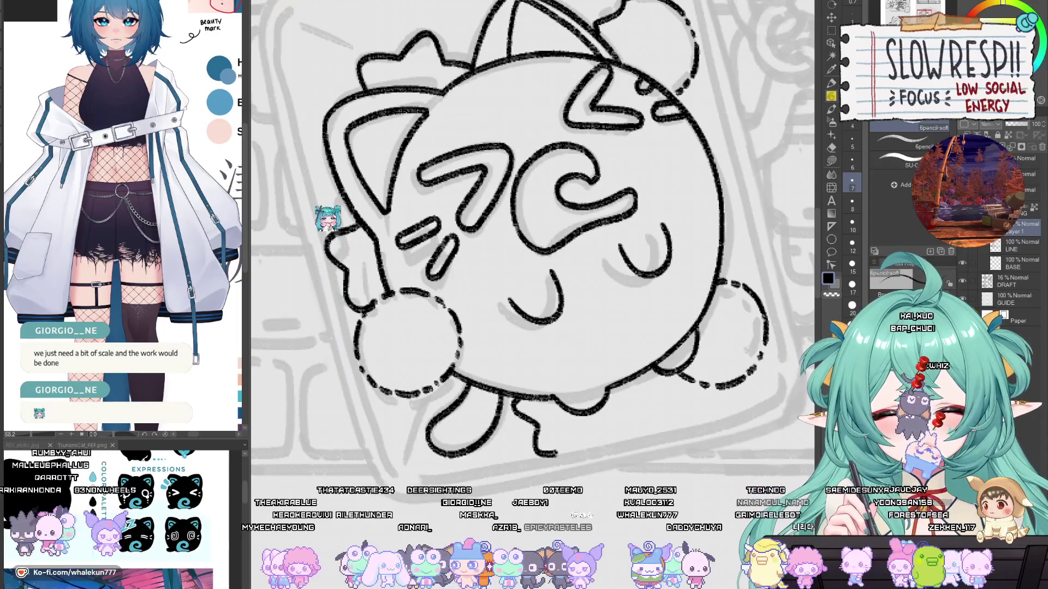
scroll(582, 389, "down", 4)
mouse_move(558, 364)
left_mouse_down()
mouse_move(558, 441)
mouse_move(572, 462)
left_mouse_up()
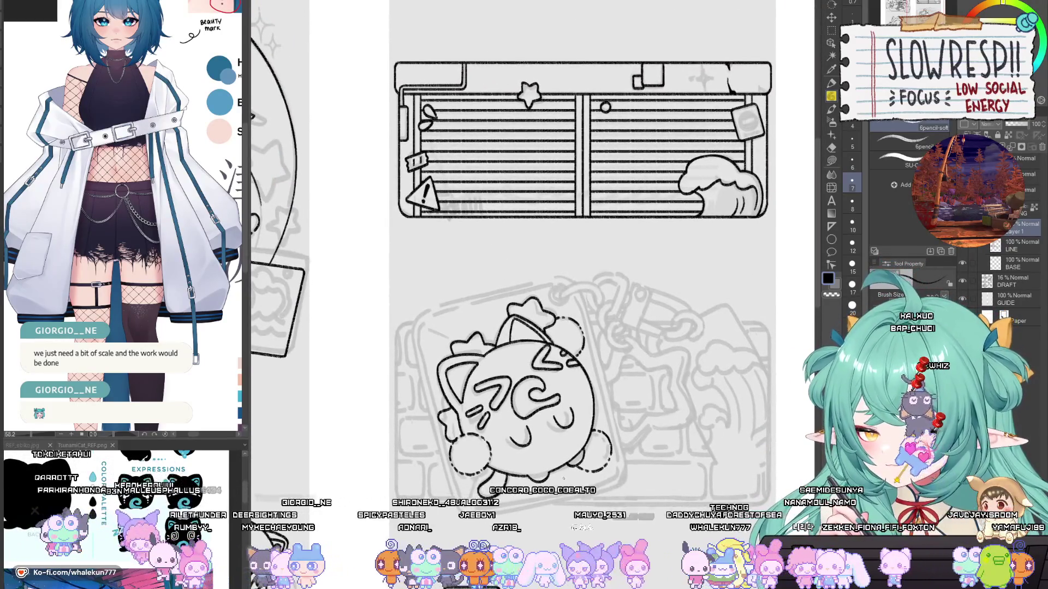
left_click_drag(609, 457, 608, 478)
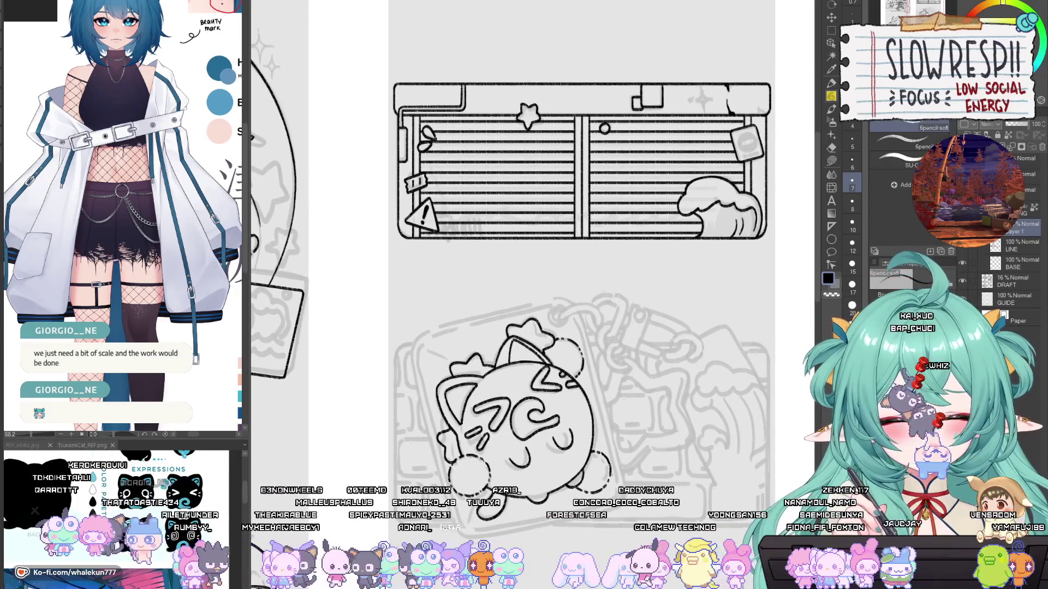
left_click_drag(603, 473, 602, 456)
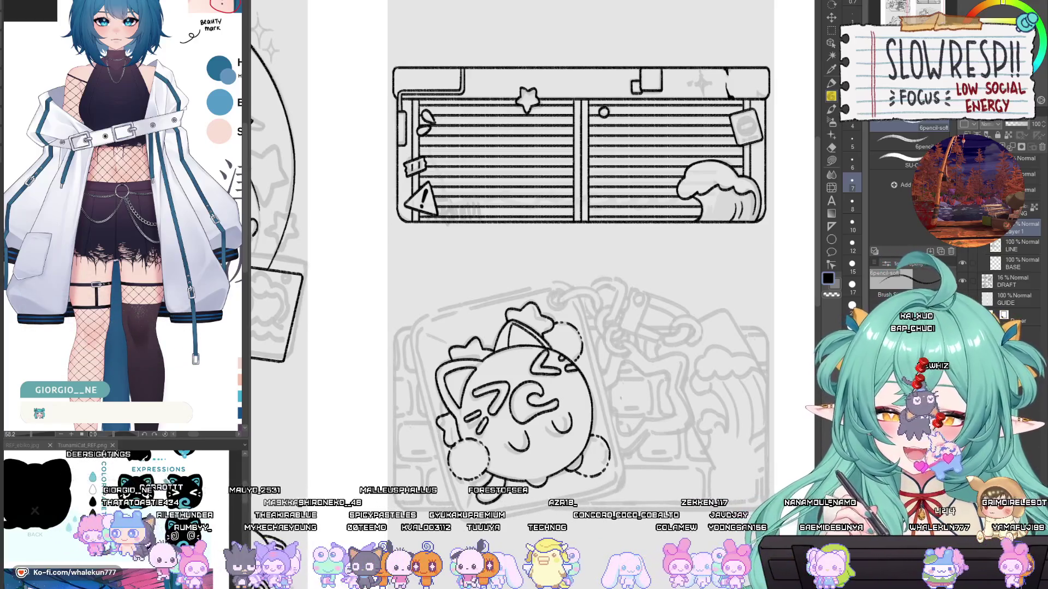
left_click_drag(600, 347, 604, 400)
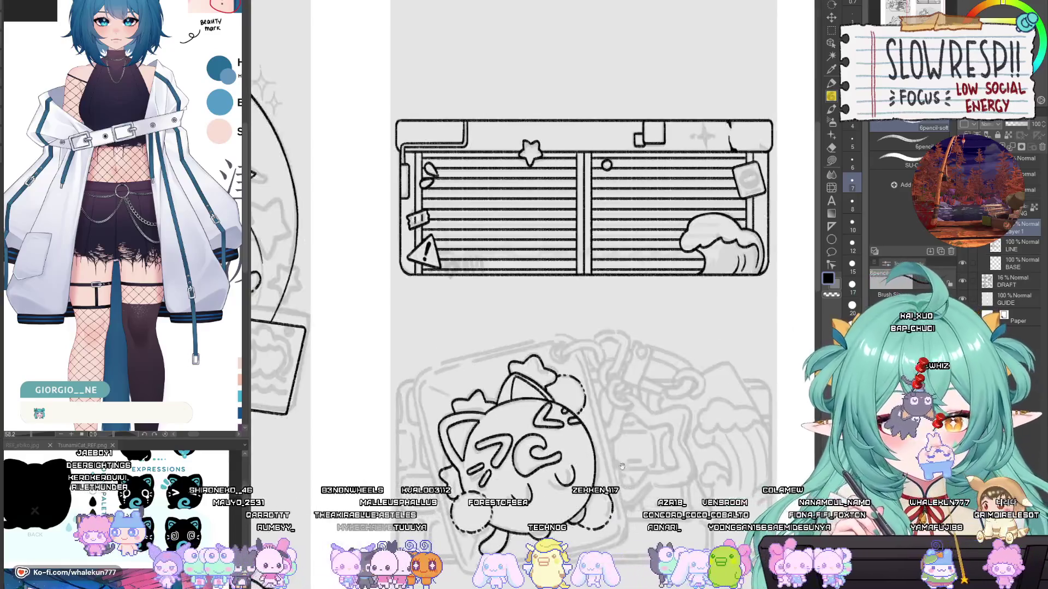
left_click_drag(624, 467, 619, 391)
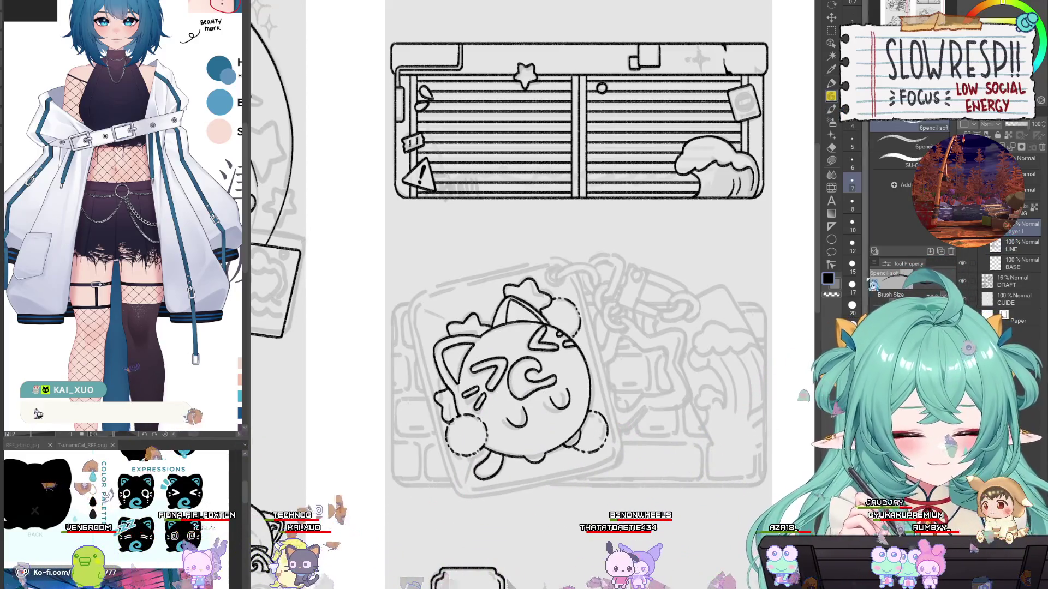
Step: Sketch short motion marks beside the cat's left ear, undoing a failed try
scroll(635, 261, "up", 2)
scroll(634, 261, "up", 2)
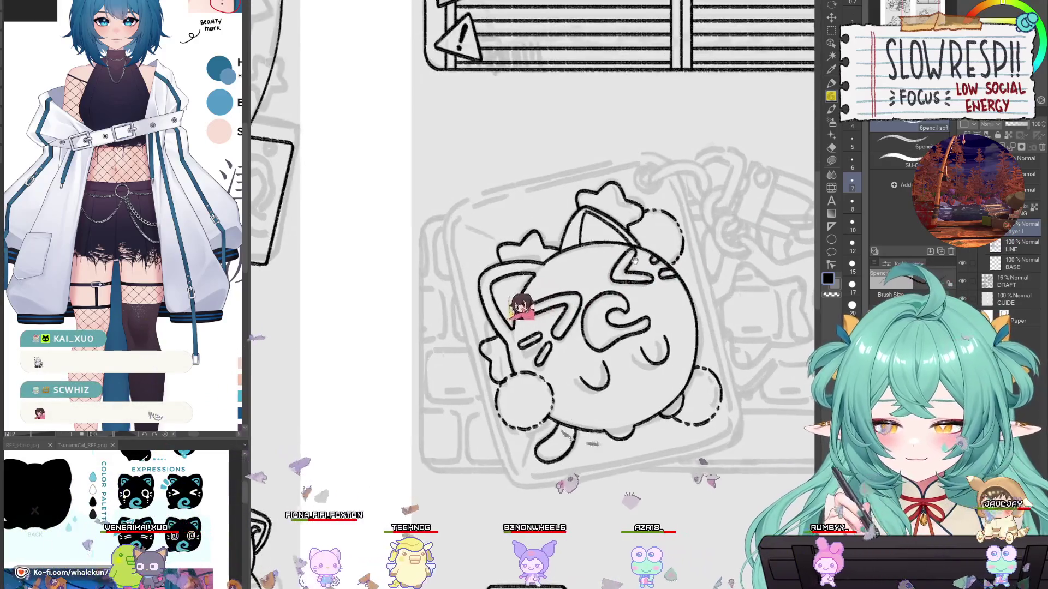
scroll(635, 261, "up", 1)
left_click_drag(623, 275, 633, 294)
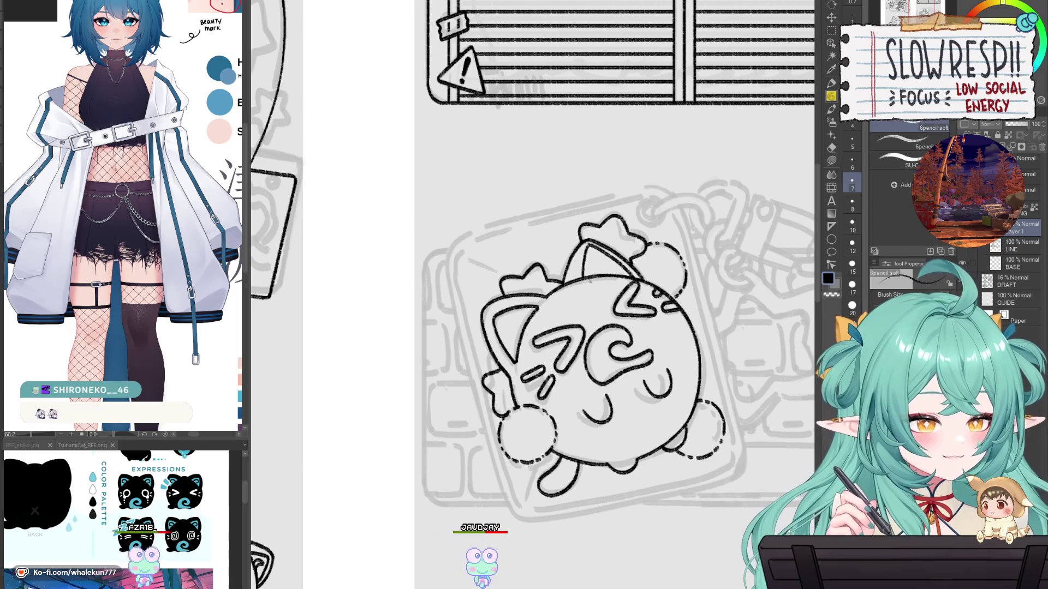
left_click_drag(575, 365, 587, 374)
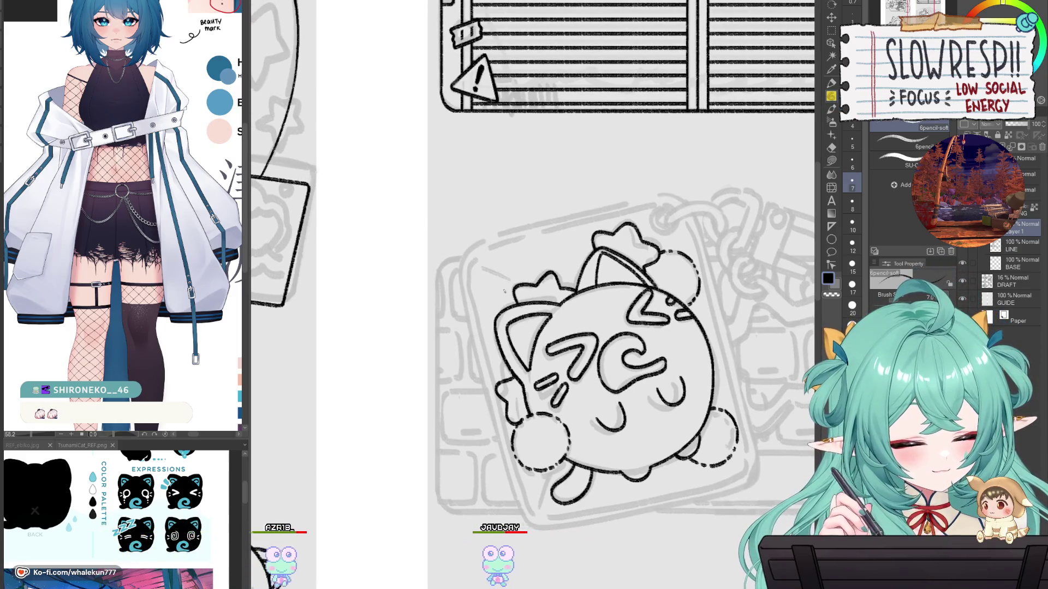
mouse_move(476, 275)
left_mouse_down()
mouse_move(502, 282)
mouse_move(497, 270)
mouse_move(509, 284)
left_mouse_up()
key("ctrl+z")
key("ctrl+z")
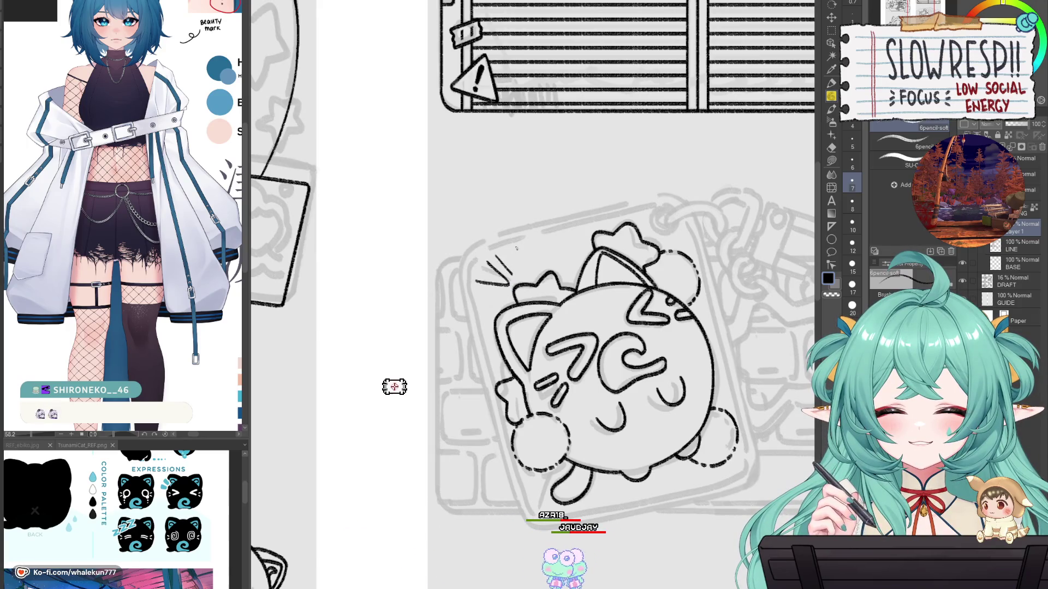
Step: Add a short stroke near the cat's lower body
scroll(394, 431, "down", 1)
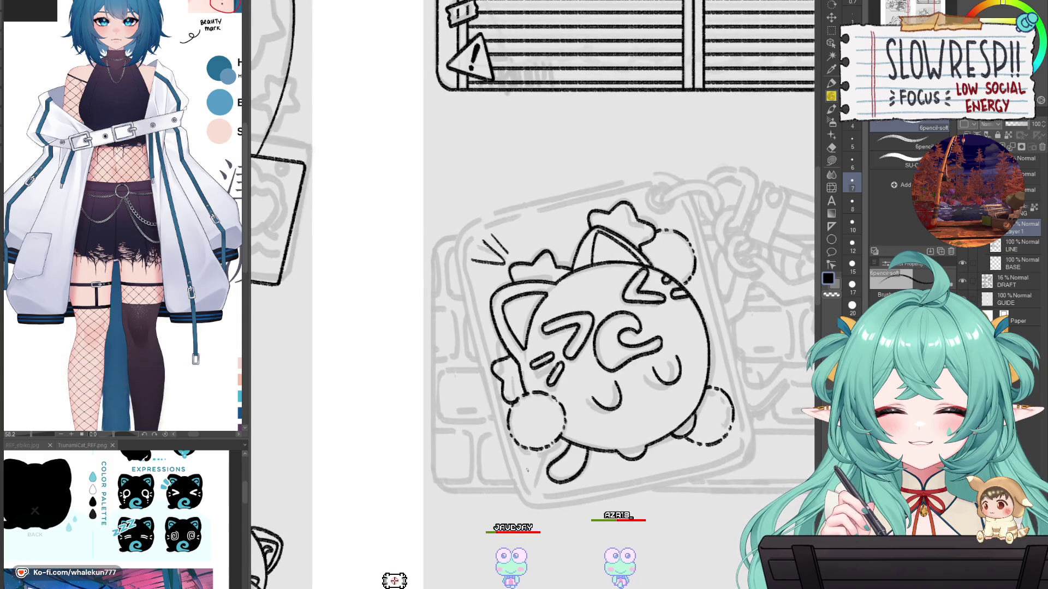
left_click_drag(531, 483, 546, 461)
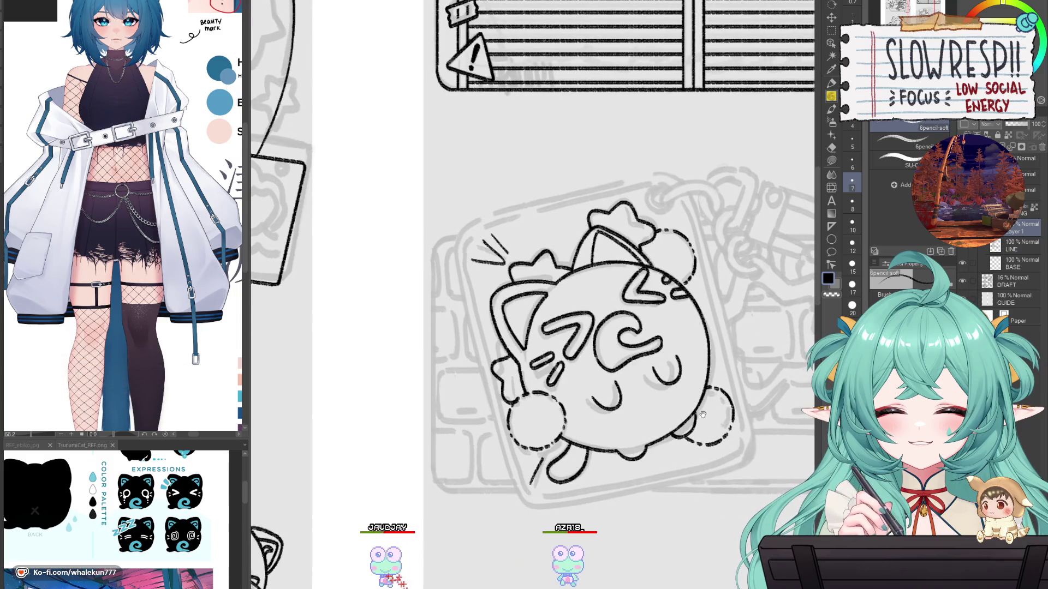
mouse_move(658, 221)
left_mouse_down()
mouse_move(650, 262)
mouse_move(607, 337)
left_mouse_up()
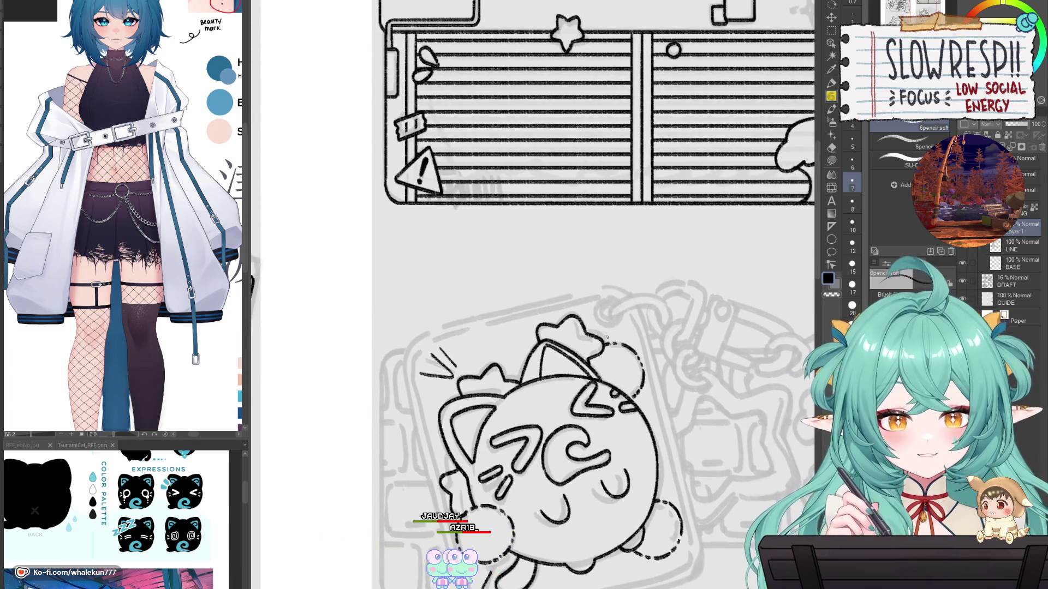
scroll(630, 359, "up", 2)
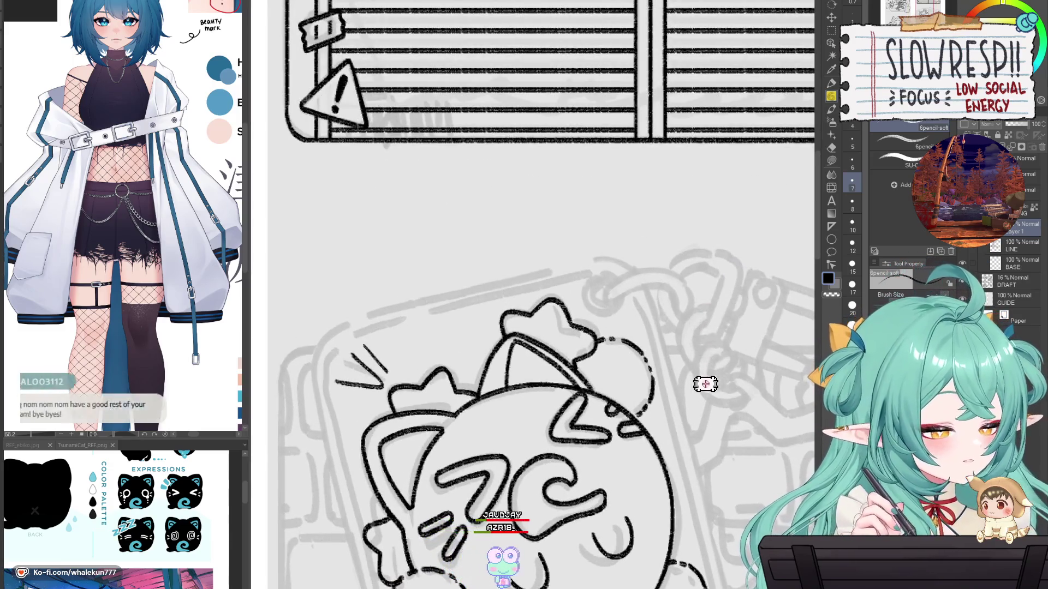
Step: Create empty raster Layer 3 with Ctrl+Shift+N and zoom in on the cat charm
scroll(678, 424, "down", 4)
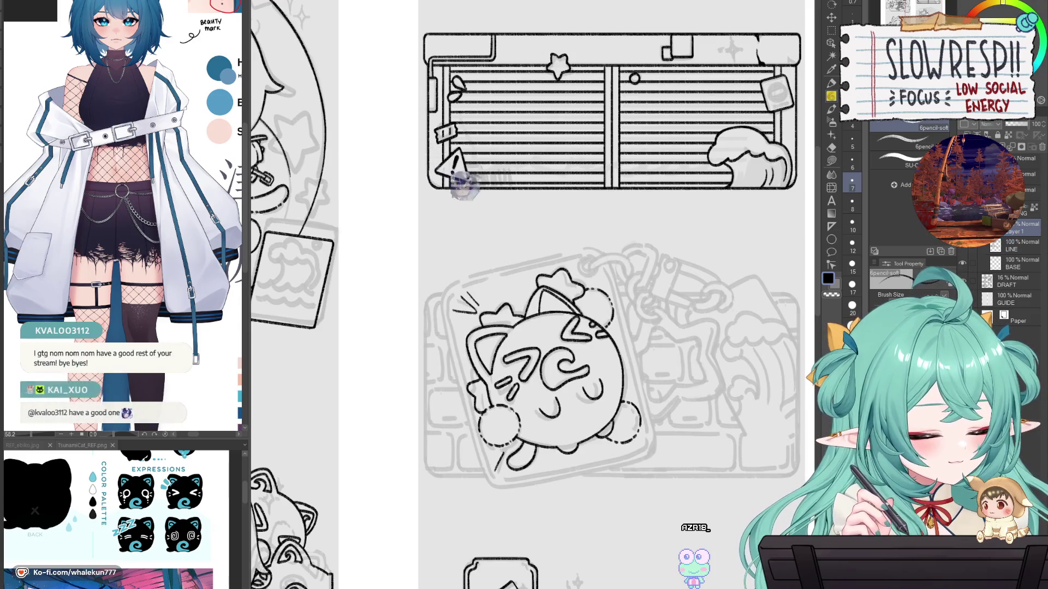
scroll(533, 394, "up", 2)
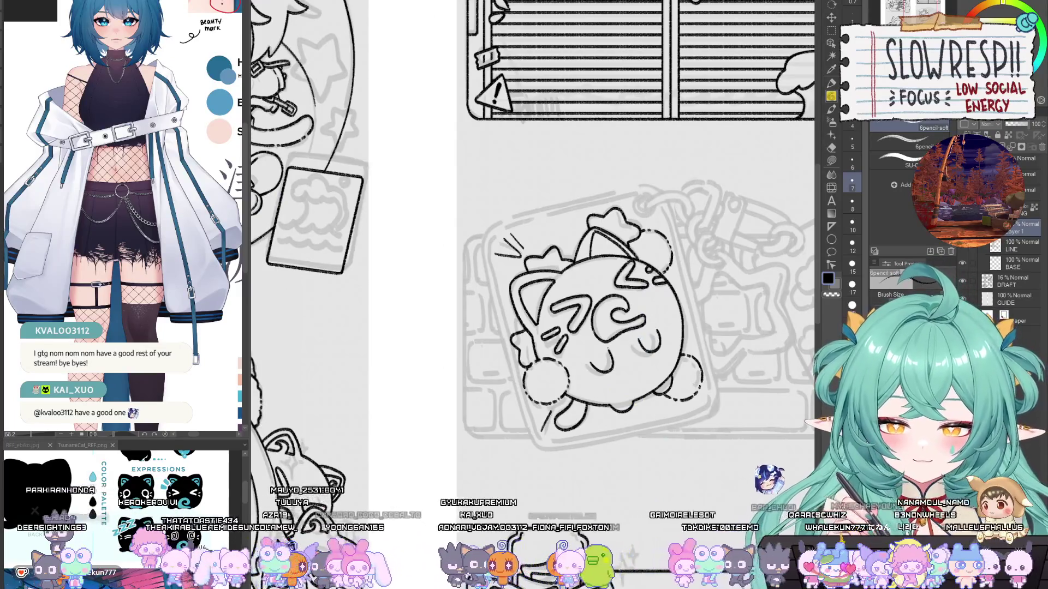
key("ctrl+shift+n")
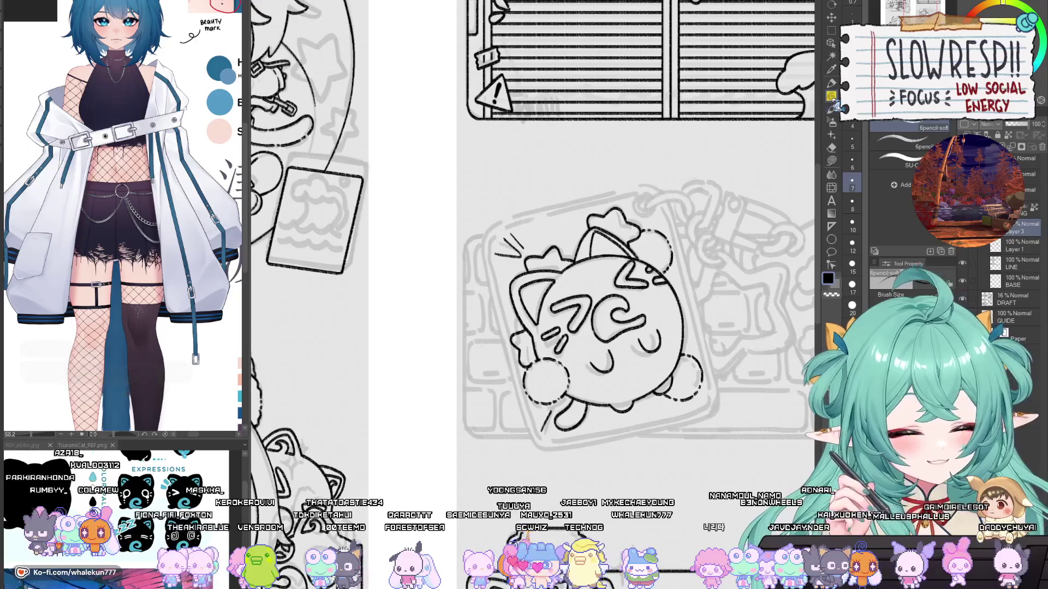
scroll(607, 281, "up", 1)
scroll(627, 289, "up", 1)
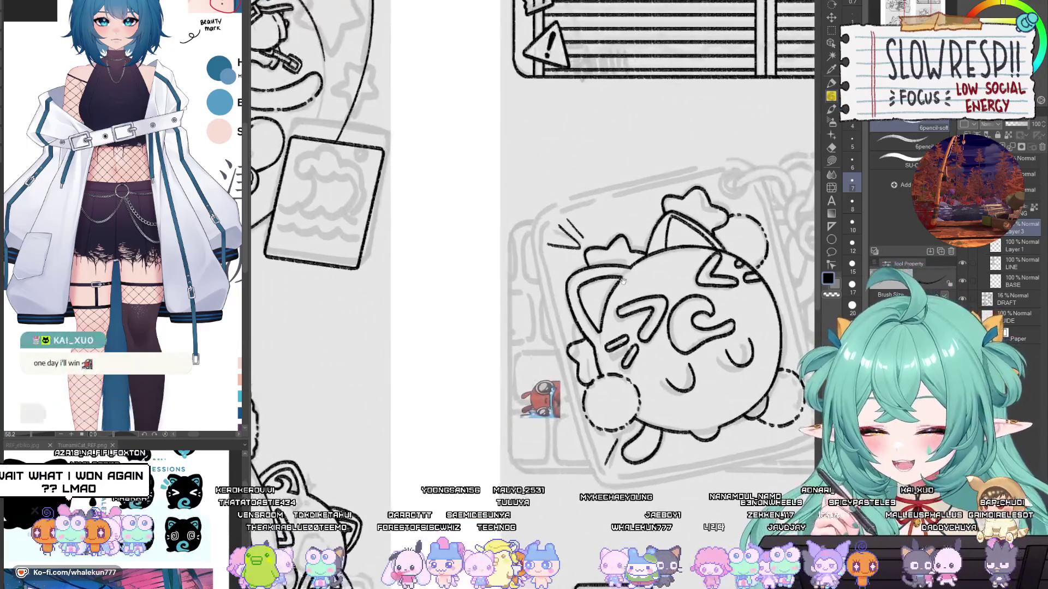
scroll(644, 298, "up", 1)
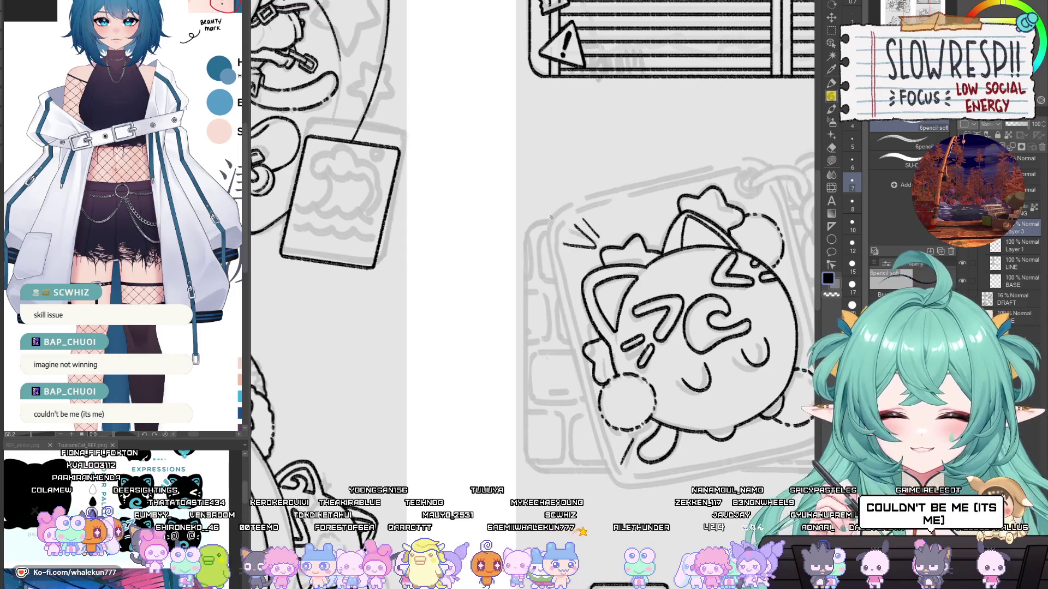
Step: Place linear rulers along the card's top and left edges
left_click_drag(625, 230, 556, 253)
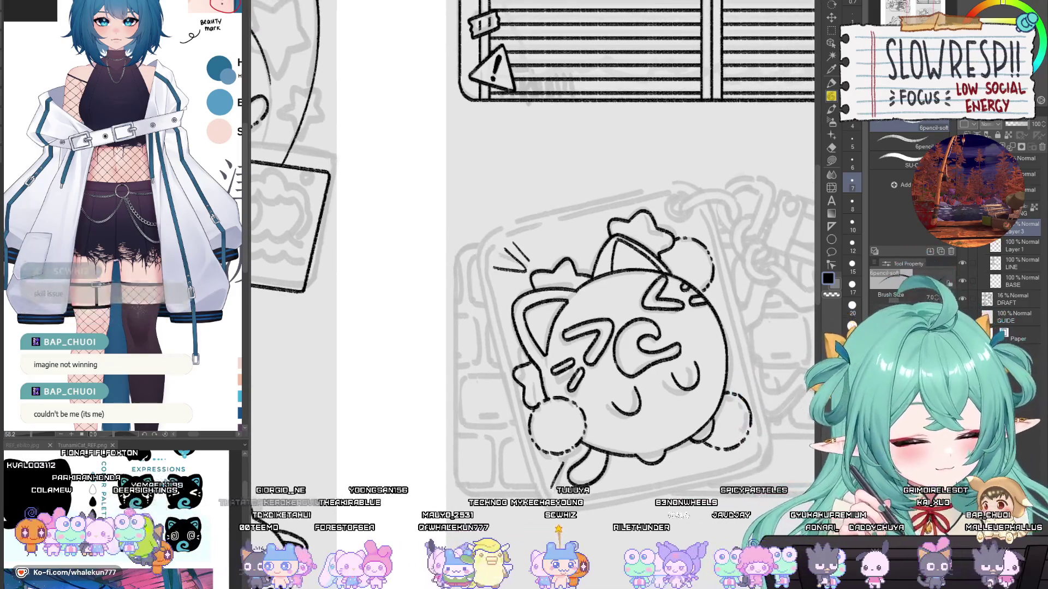
mouse_move(721, 342)
left_mouse_down()
mouse_move(680, 346)
mouse_move(716, 363)
left_mouse_up()
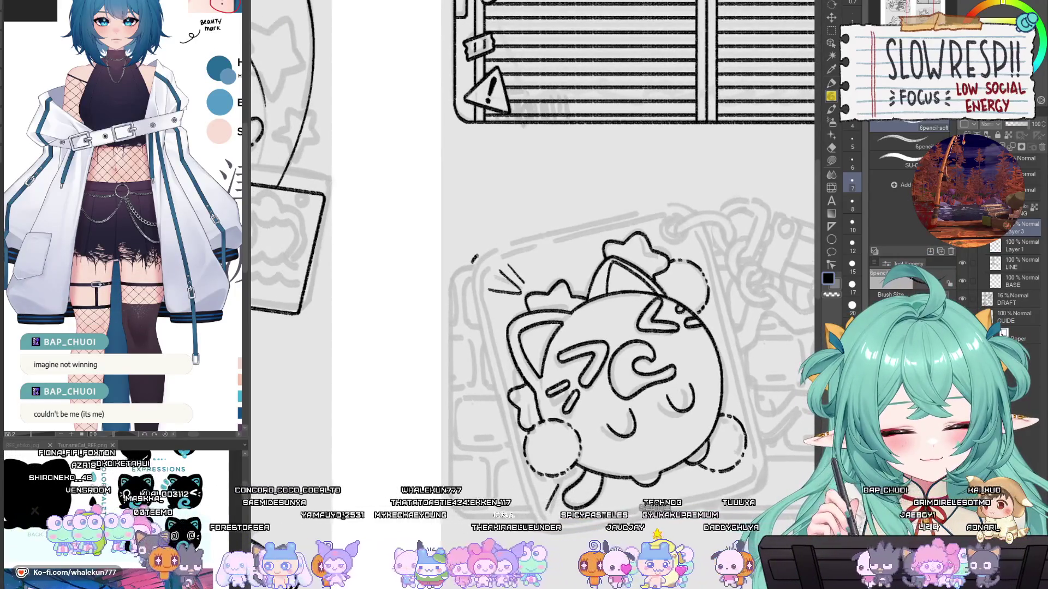
left_click_drag(554, 233, 678, 201)
key("ctrl+z")
key("u")
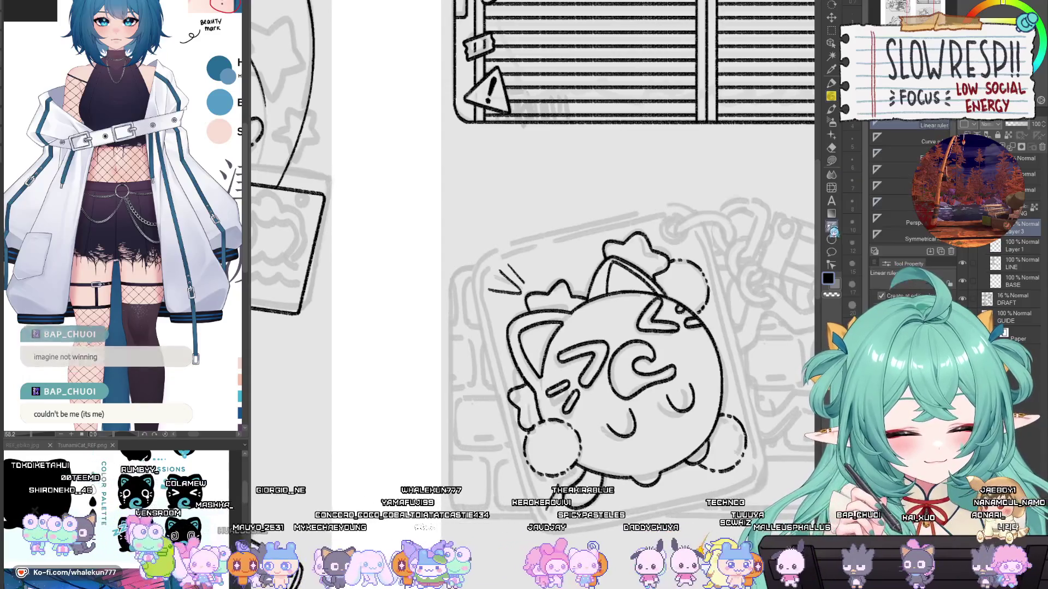
left_click_drag(480, 254, 676, 206)
left_click_drag(469, 270, 523, 472)
left_click_drag(529, 514, 532, 521)
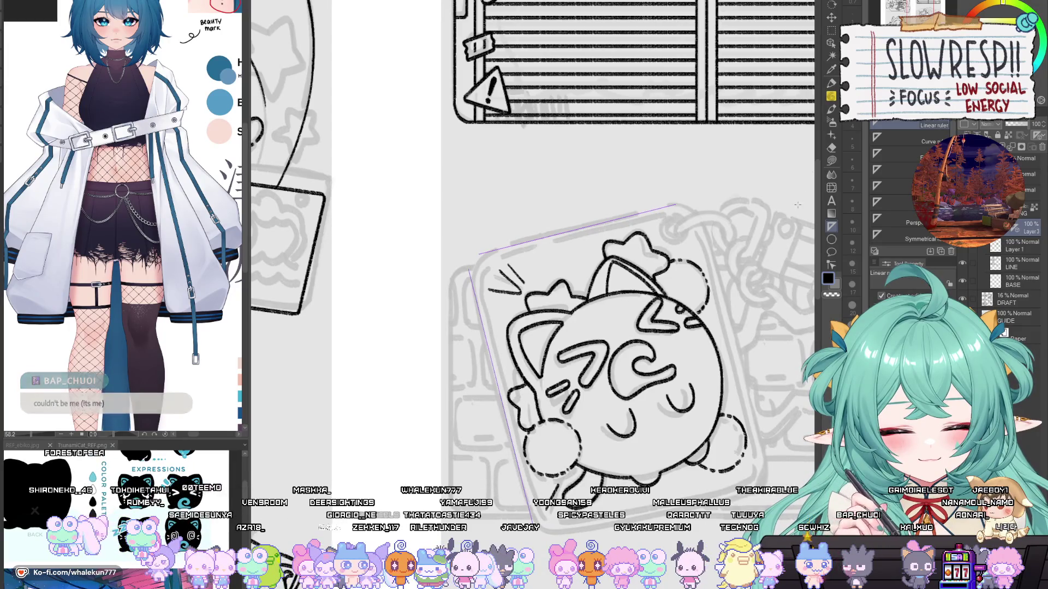
Step: Trace the card's top and left edges along the rulers with the pencil
key("p")
left_click_drag(489, 252, 673, 214)
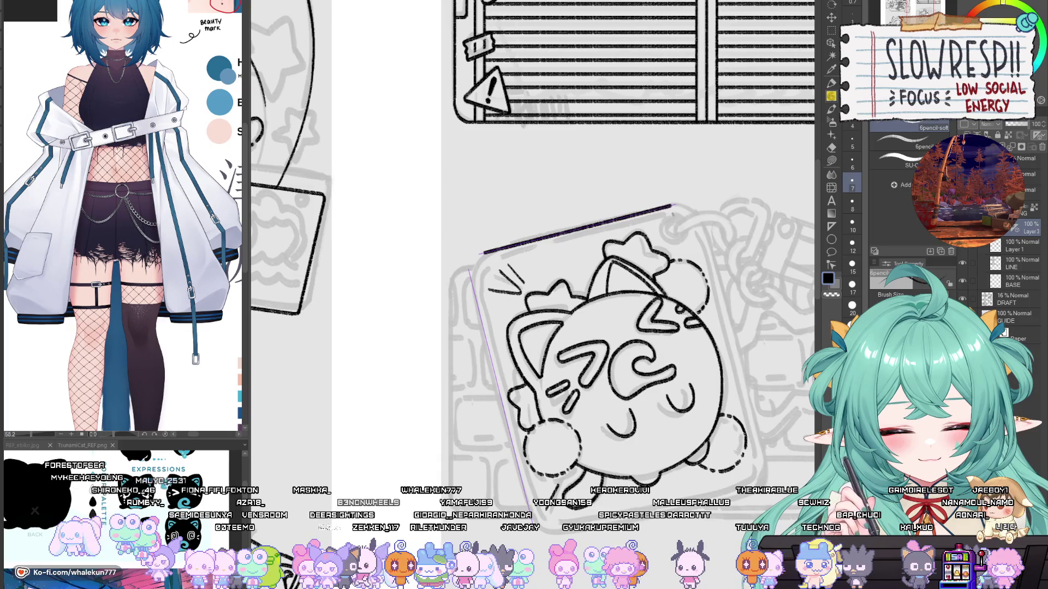
left_click_drag(469, 273, 522, 473)
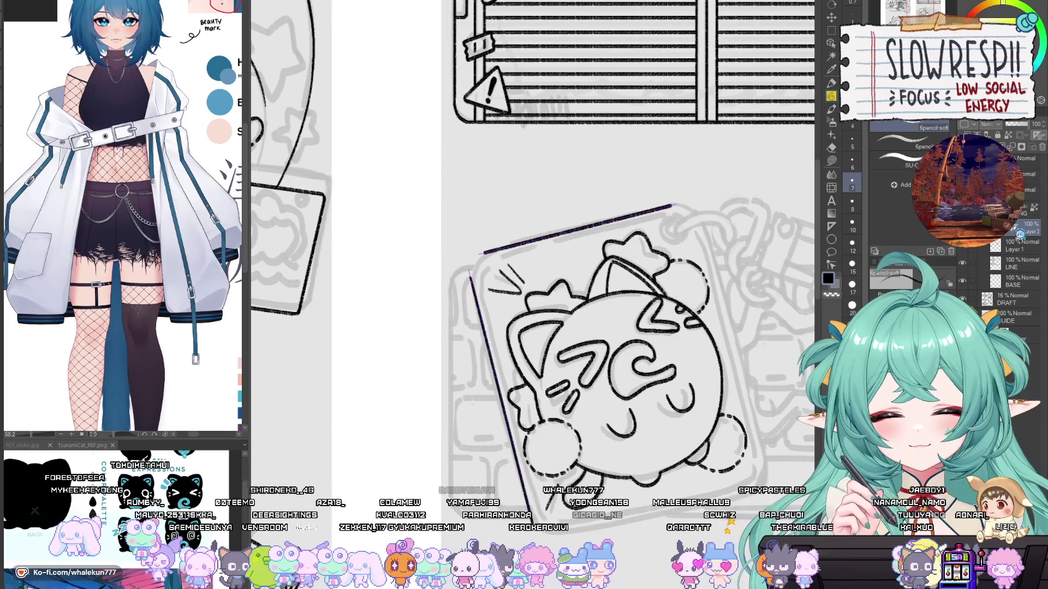
key("e")
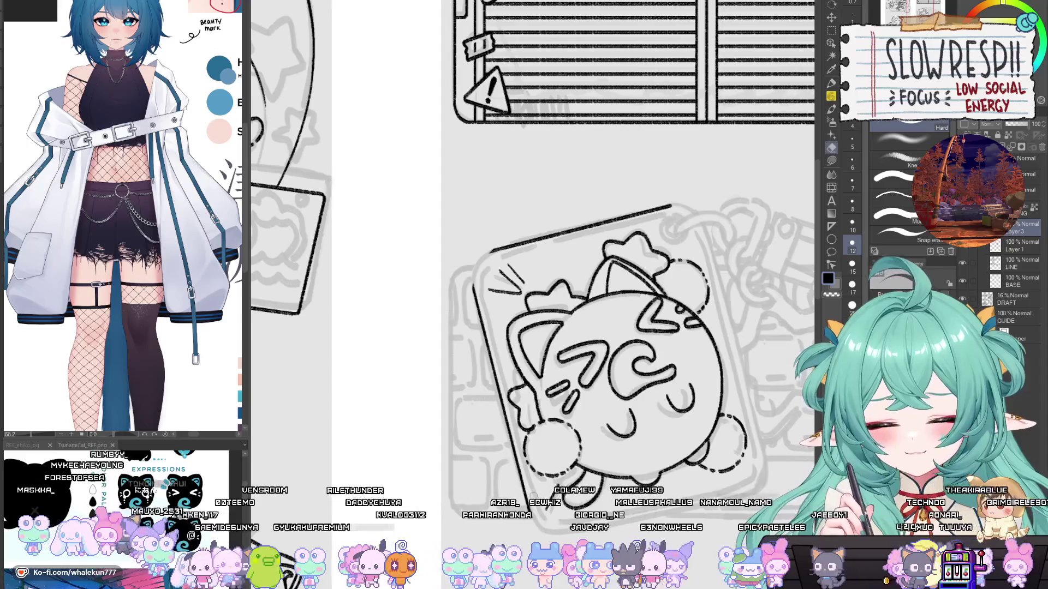
Step: Draw the rounded top-left card corner with 6pencil-soft, undoing failed attempts
left_click(832, 96)
scroll(546, 306, "up", 2)
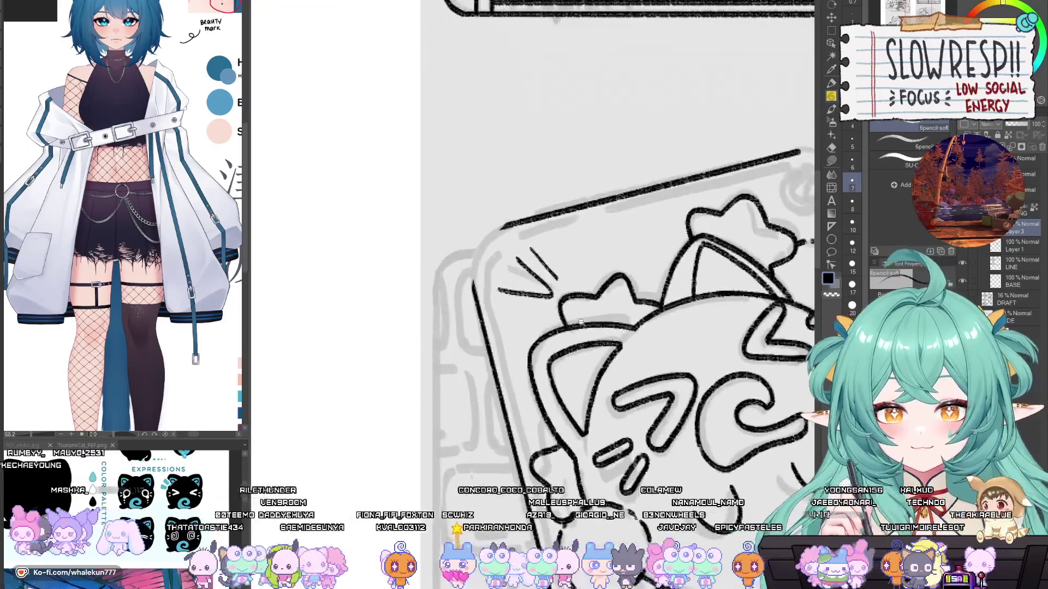
scroll(581, 322, "up", 3)
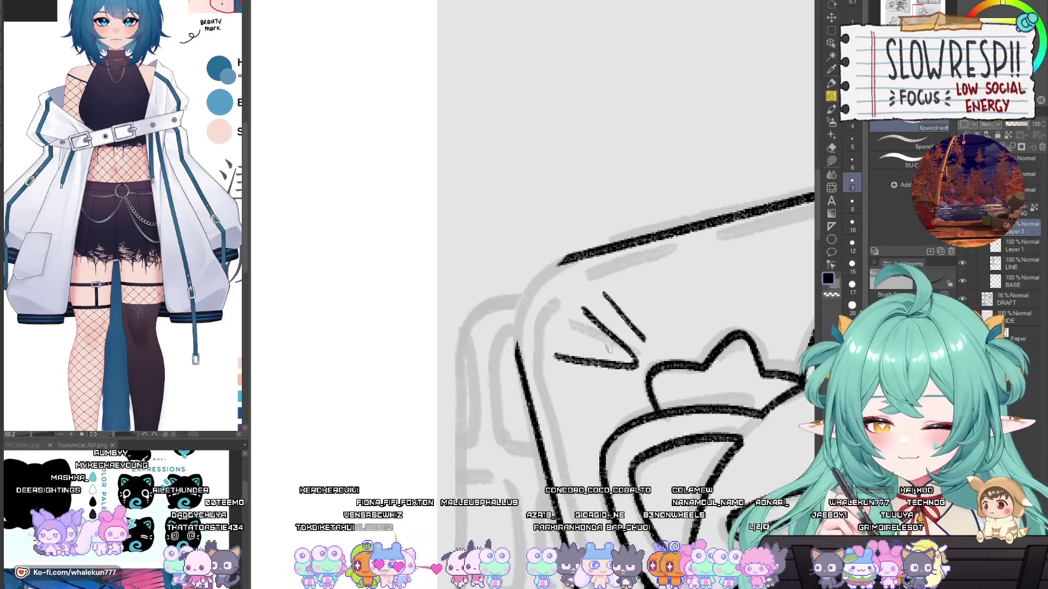
scroll(600, 305, "left", 2)
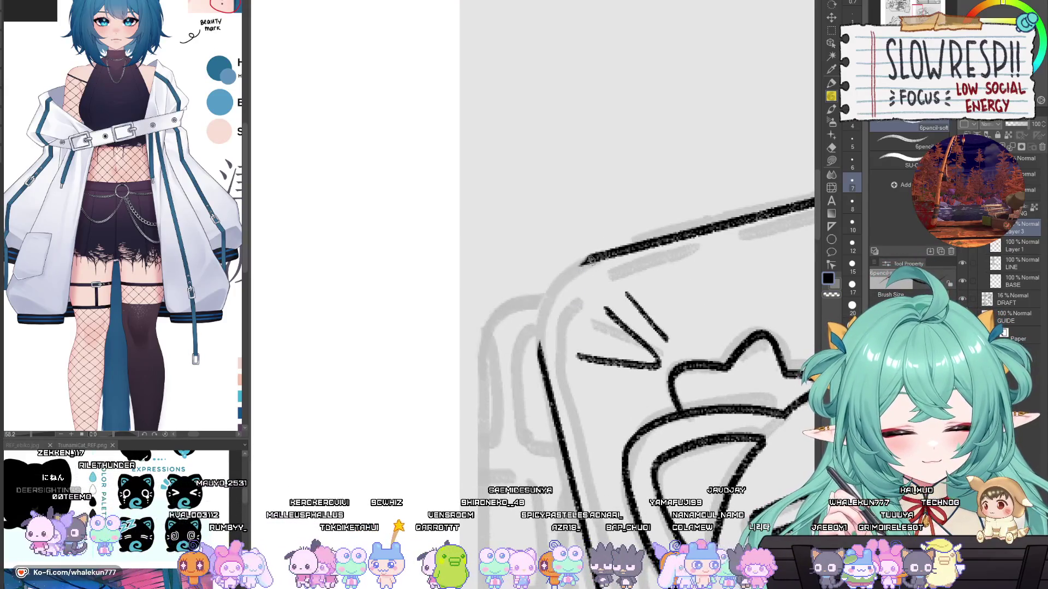
mouse_move(592, 260)
left_mouse_down()
mouse_move(542, 311)
mouse_move(538, 349)
left_mouse_up()
key("ctrl+z")
key("ctrl+z")
mouse_move(598, 255)
left_mouse_down()
mouse_move(574, 267)
mouse_move(537, 360)
left_mouse_up()
key("ctrl+z")
key("ctrl+z")
left_click_drag(601, 253, 580, 265)
mouse_move(576, 268)
left_mouse_down()
mouse_move(536, 374)
mouse_move(546, 305)
mouse_move(545, 375)
mouse_move(587, 263)
mouse_move(548, 376)
left_mouse_up()
key("ctrl+z")
key("ctrl+z")
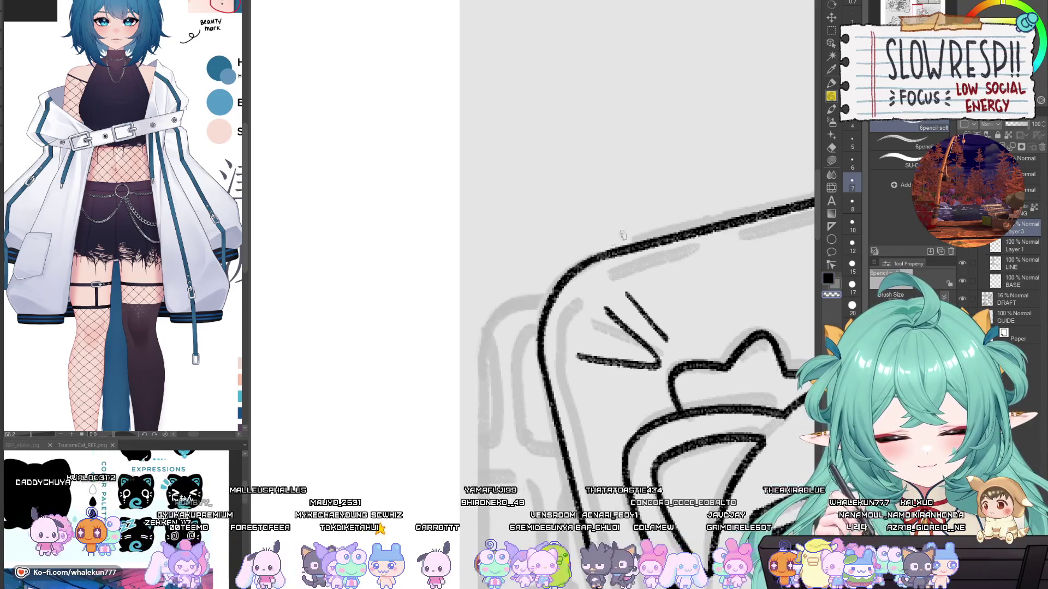
Step: Extend the card's left edge down past the cat's feet
left_click_drag(677, 584, 600, 441)
left_click(628, 396, "ctrl+alt")
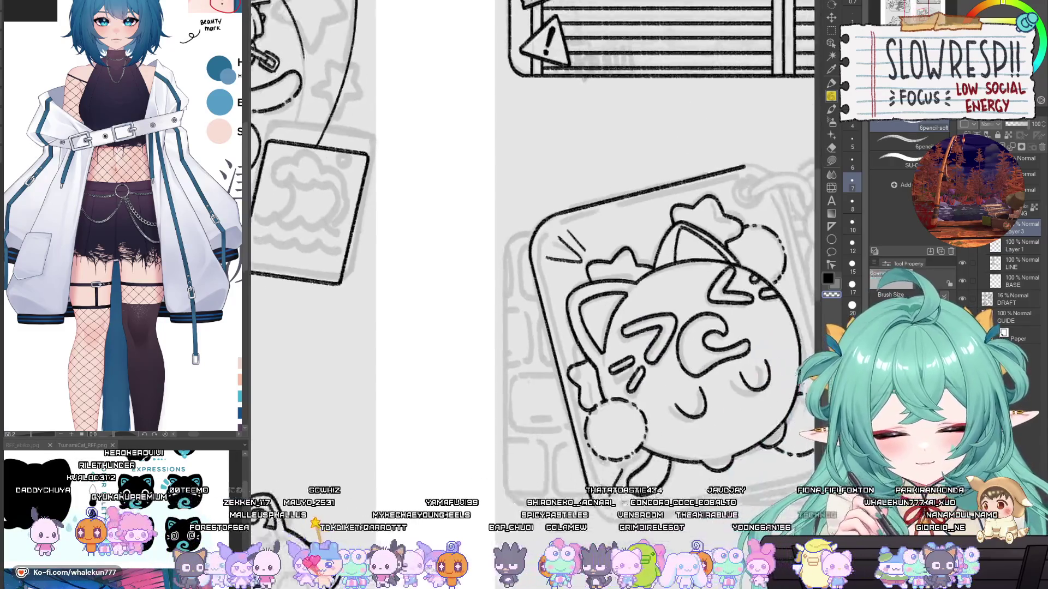
left_click(622, 420, "ctrl+alt")
left_click(614, 447, "ctrl+alt")
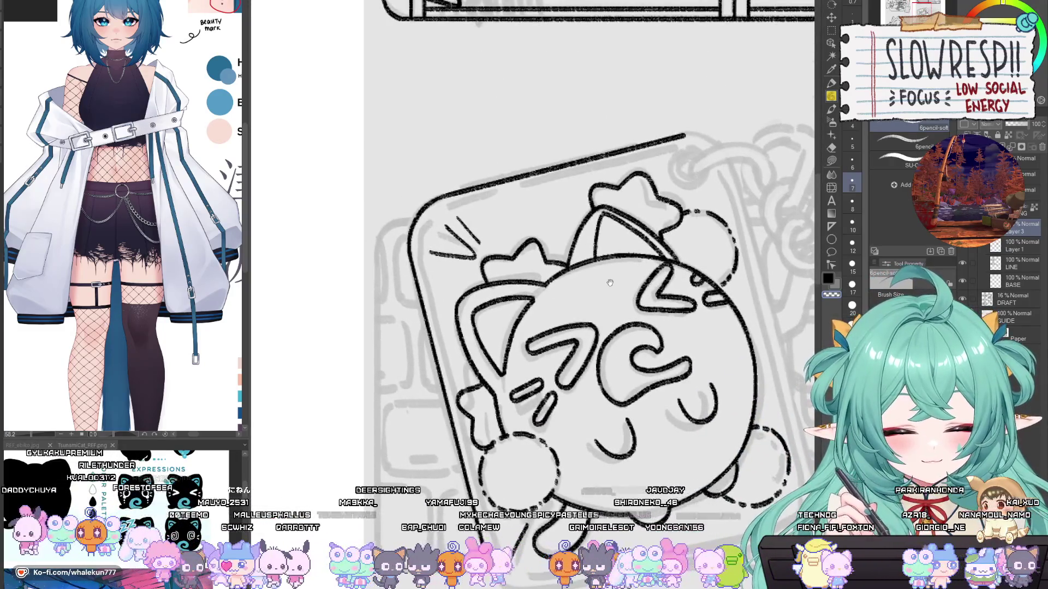
left_click_drag(609, 283, 578, 71)
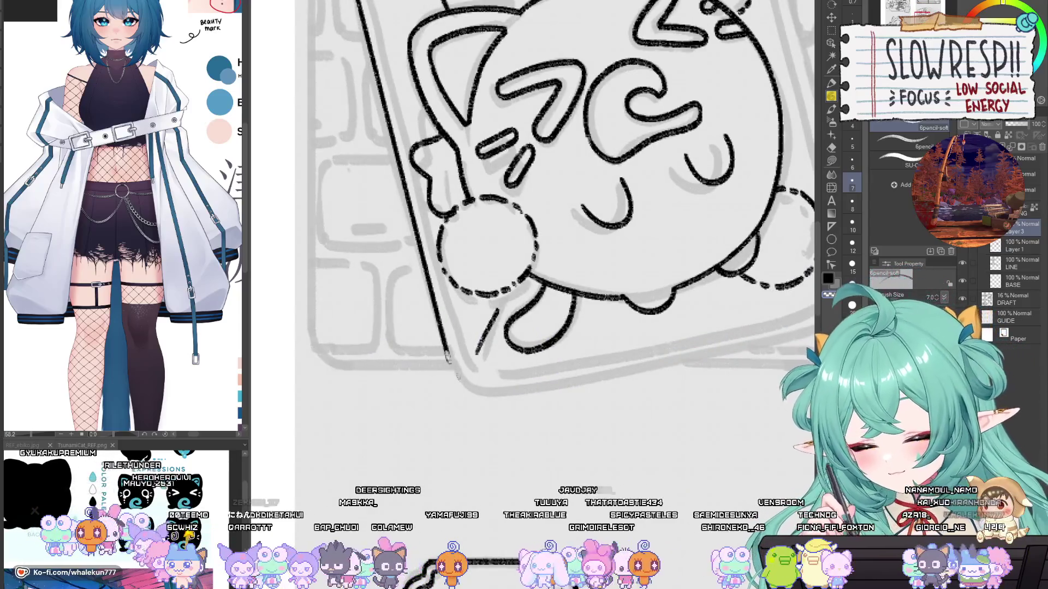
left_click_drag(445, 351, 494, 394)
key("ctrl+minus")
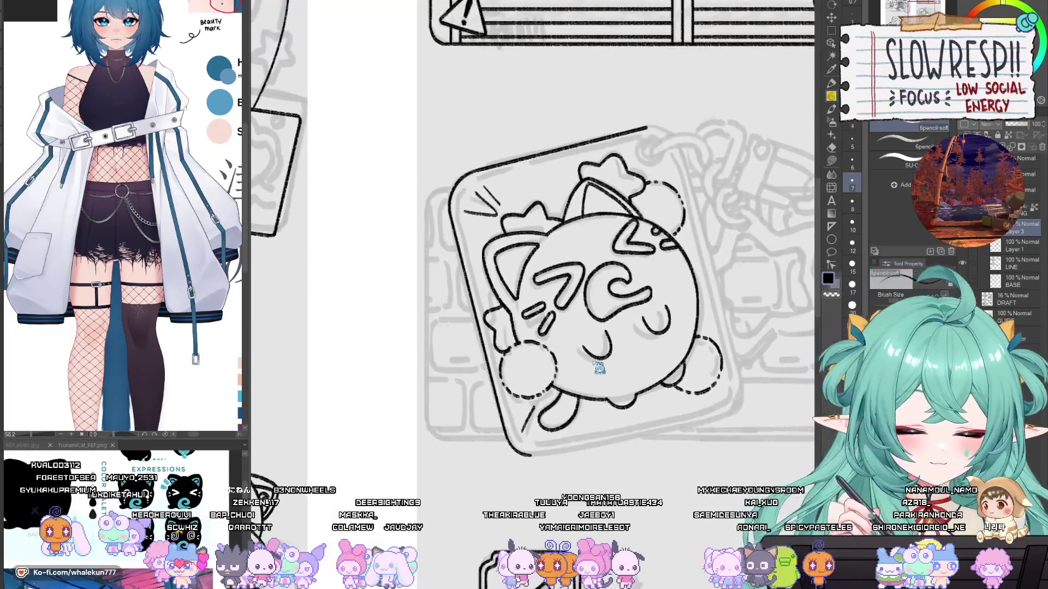
Step: Rotate the copied edge lines about 180° and move them into place as the opposite sides
key("ctrl+j")
key("ctrl+t")
mouse_move(734, 344)
left_mouse_down()
mouse_move(627, 437)
mouse_move(528, 457)
left_mouse_up()
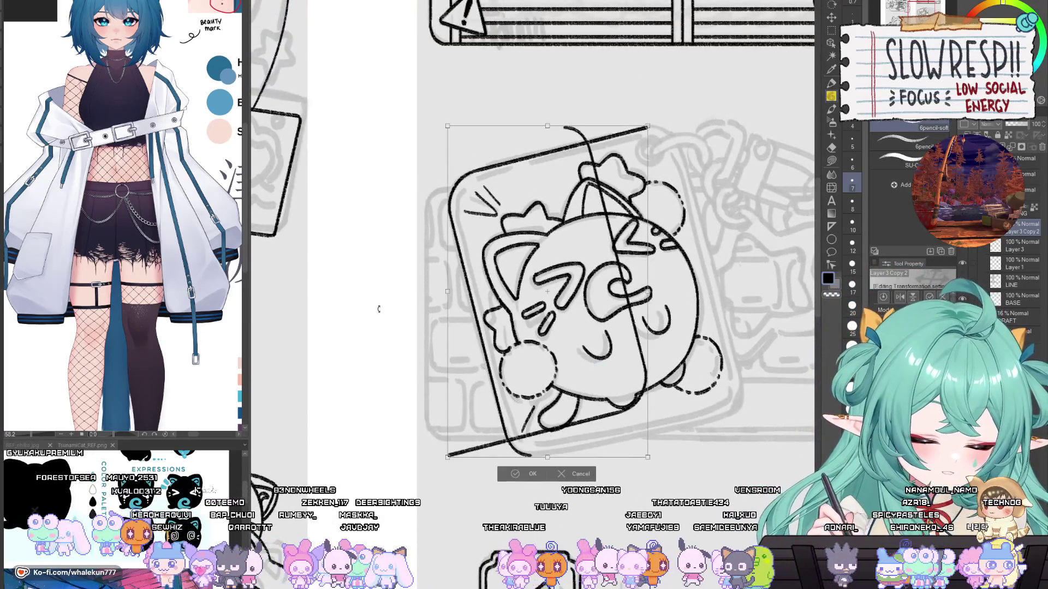
key("Return")
key("k")
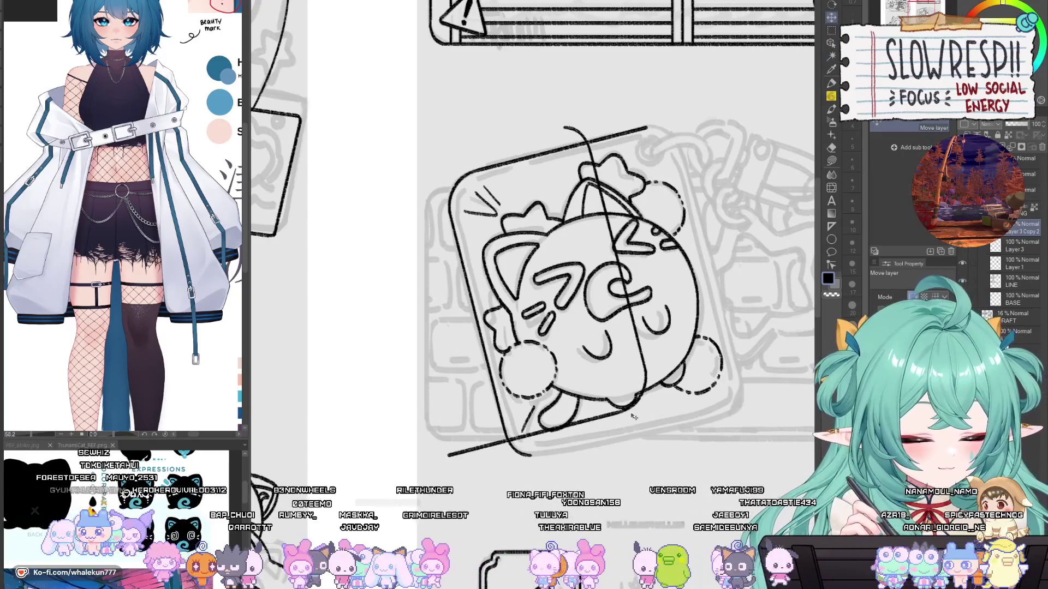
left_click_drag(635, 416, 728, 408)
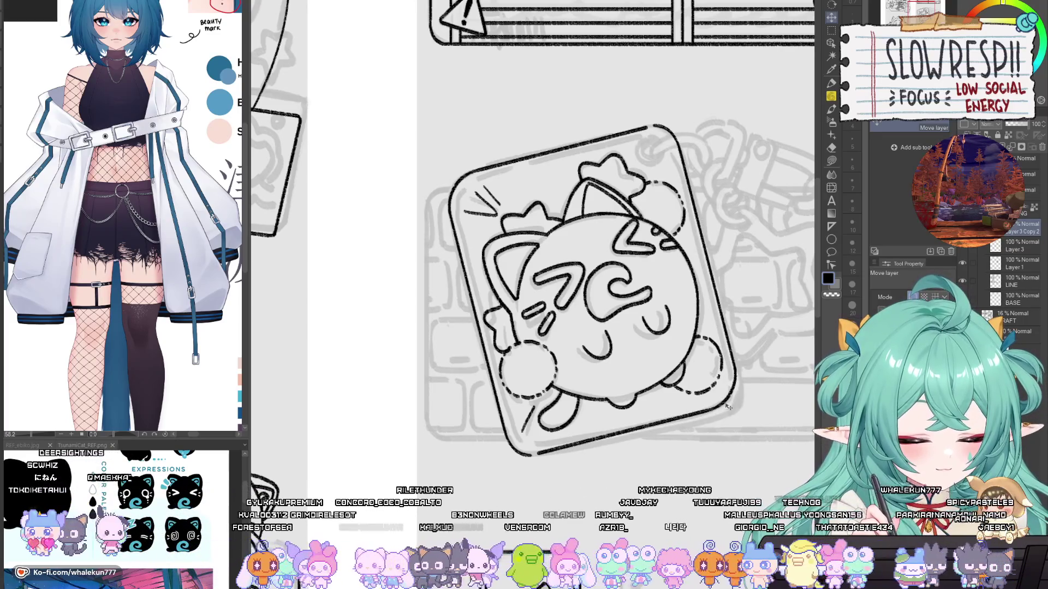
Step: Extend the top line toward the top-right corner and close the bottom-left corner gap
key("p")
scroll(668, 125, "up", 2)
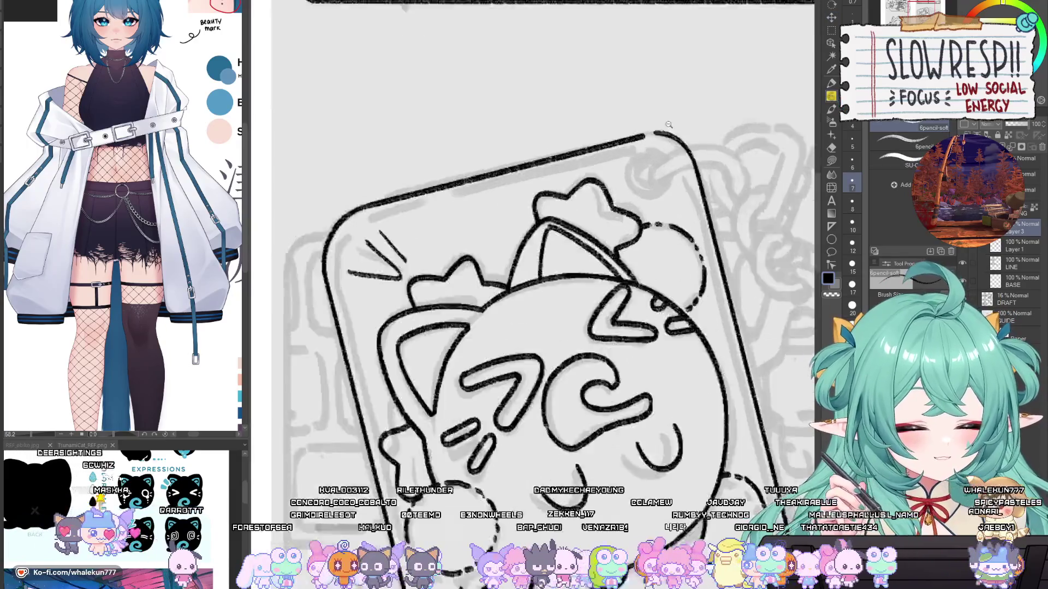
scroll(669, 124, "up", 1)
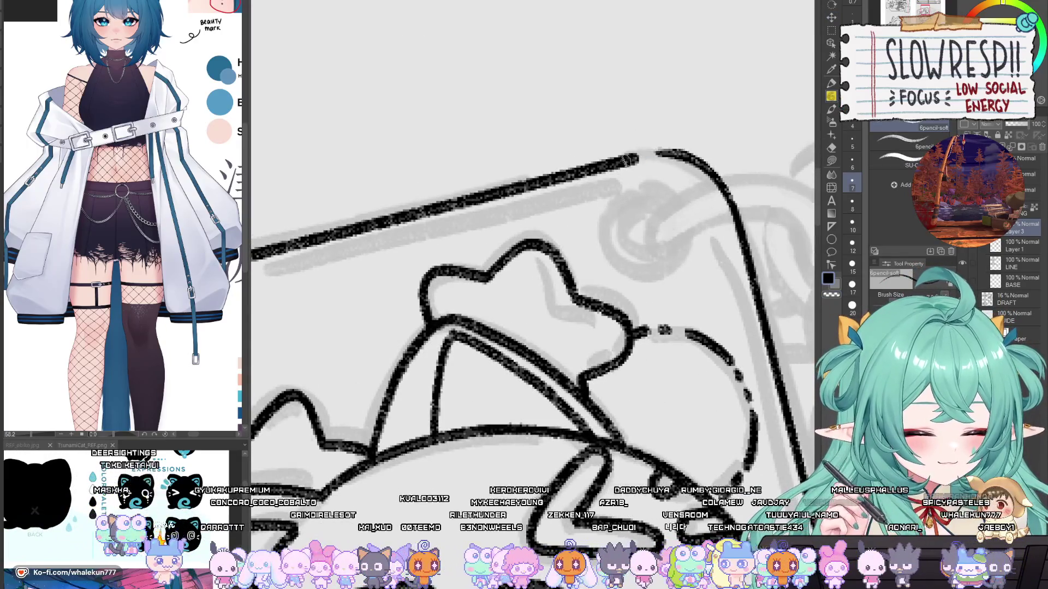
left_click_drag(632, 159, 689, 157)
key("ctrl+z")
key("ctrl+z")
scroll(688, 157, "down", 5)
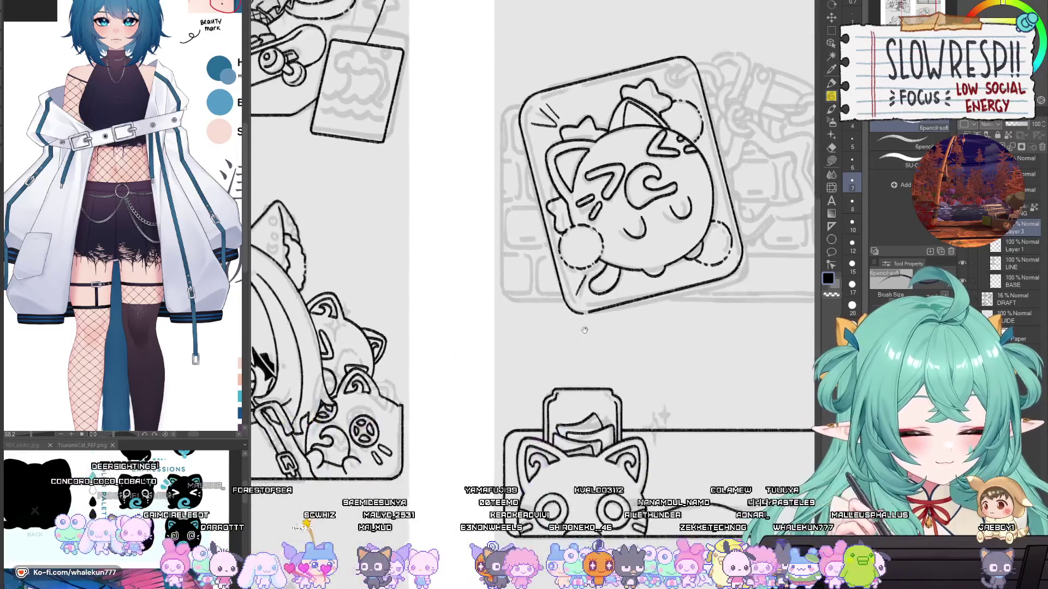
scroll(557, 389, "up", 5)
left_click_drag(554, 389, 586, 384)
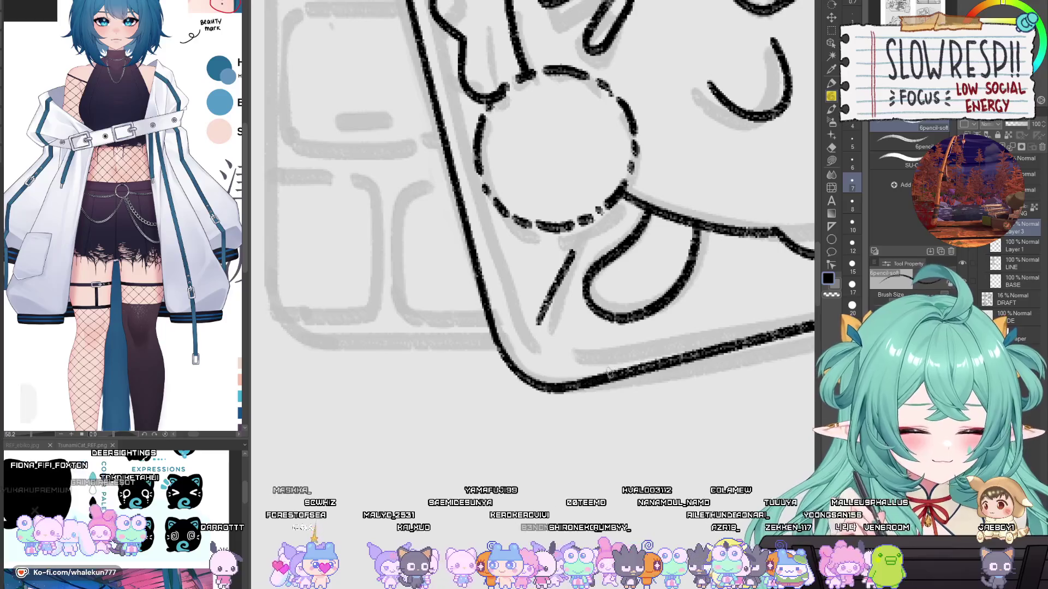
Step: Redraw the line along the card's top-left edge, undoing missed strokes
scroll(616, 360, "down", 5)
scroll(615, 360, "up", 3)
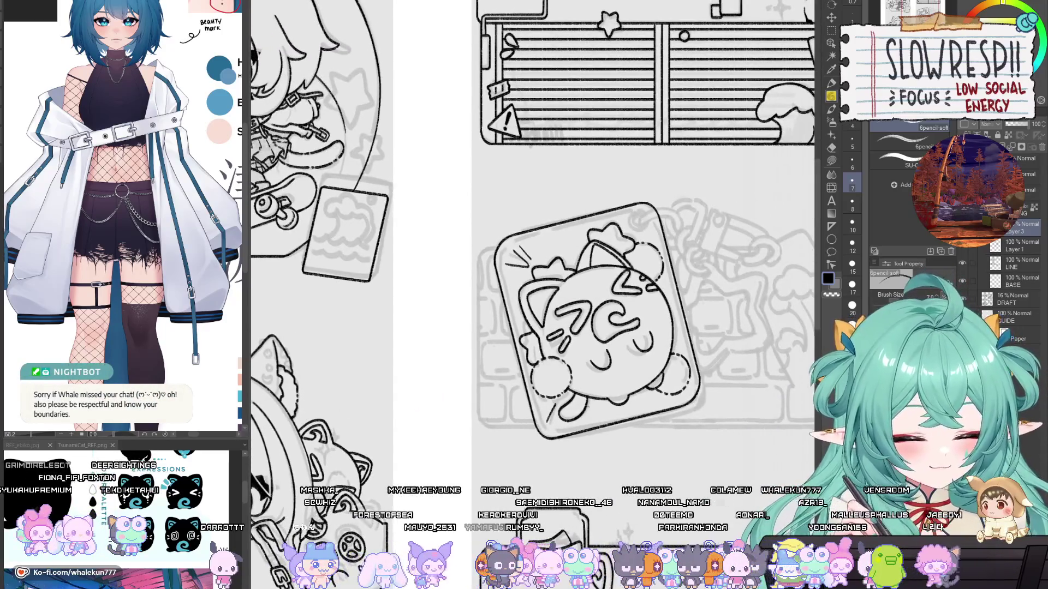
scroll(591, 405, "up", 2)
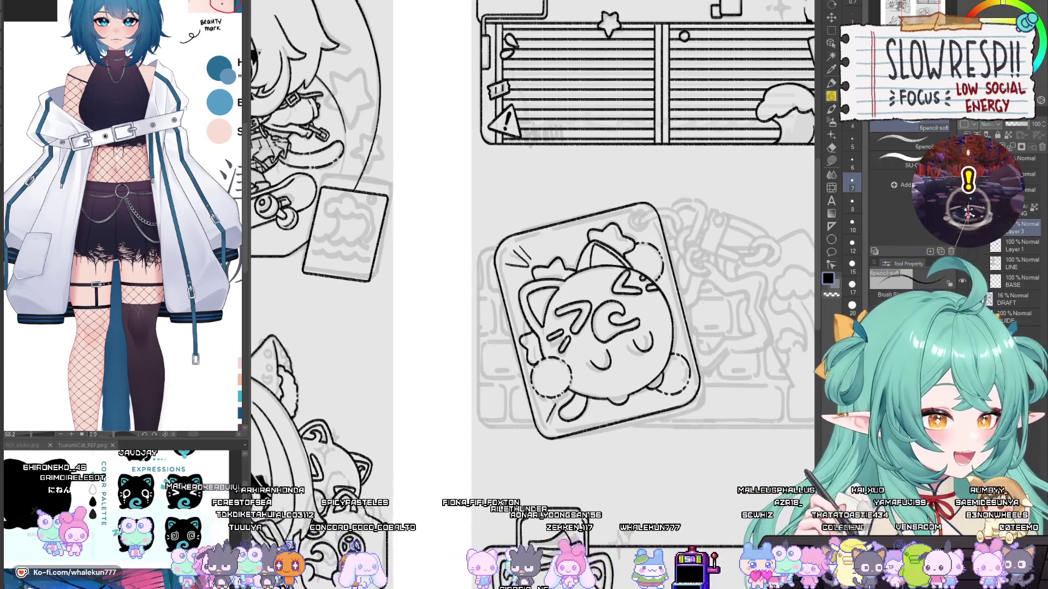
scroll(507, 293, "up", 2)
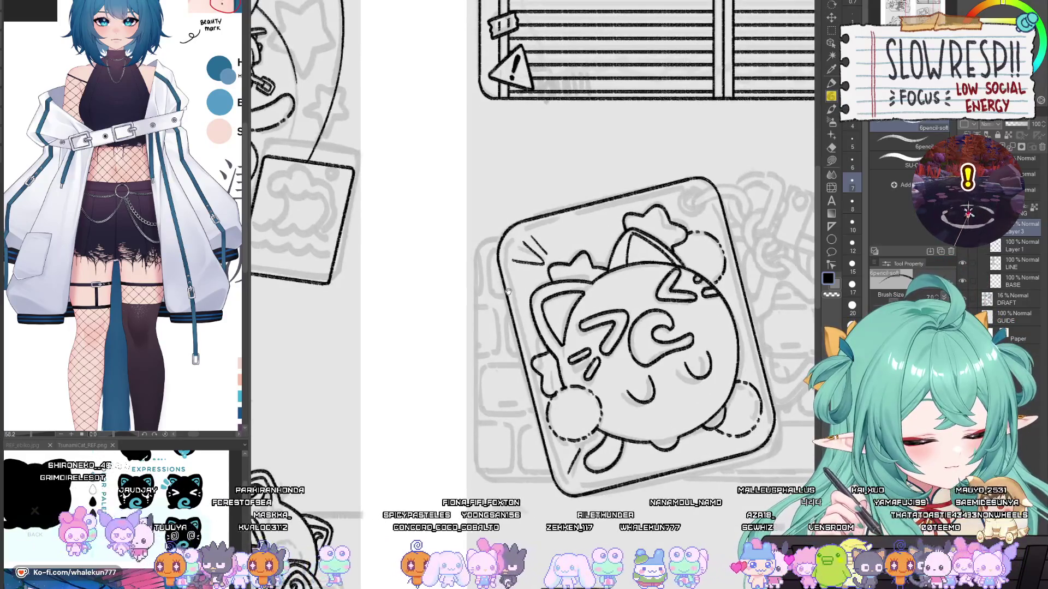
scroll(508, 293, "up", 1)
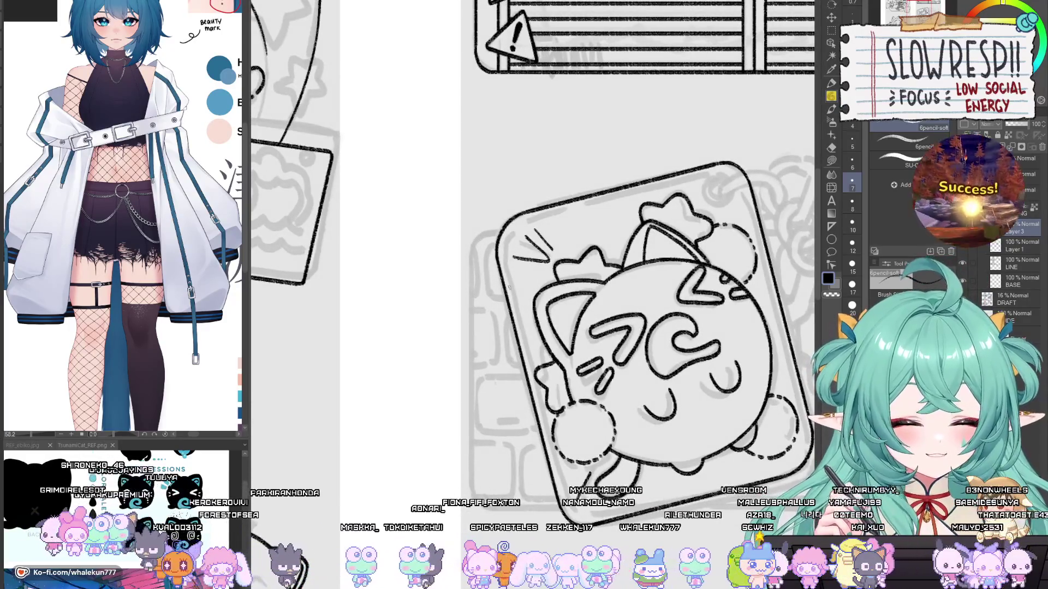
scroll(511, 269, "up", 1)
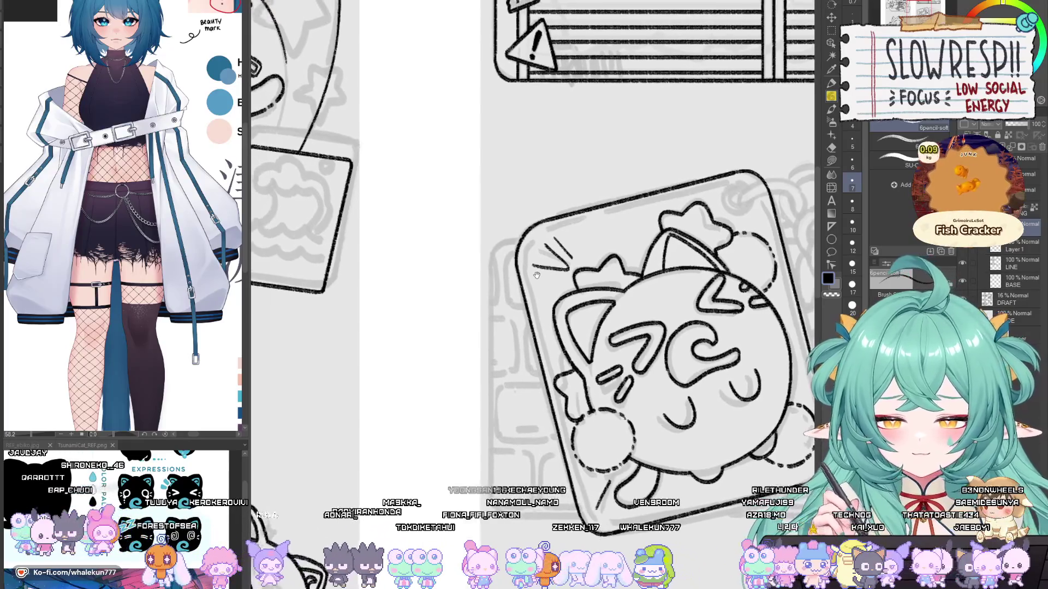
scroll(510, 269, "up", 1)
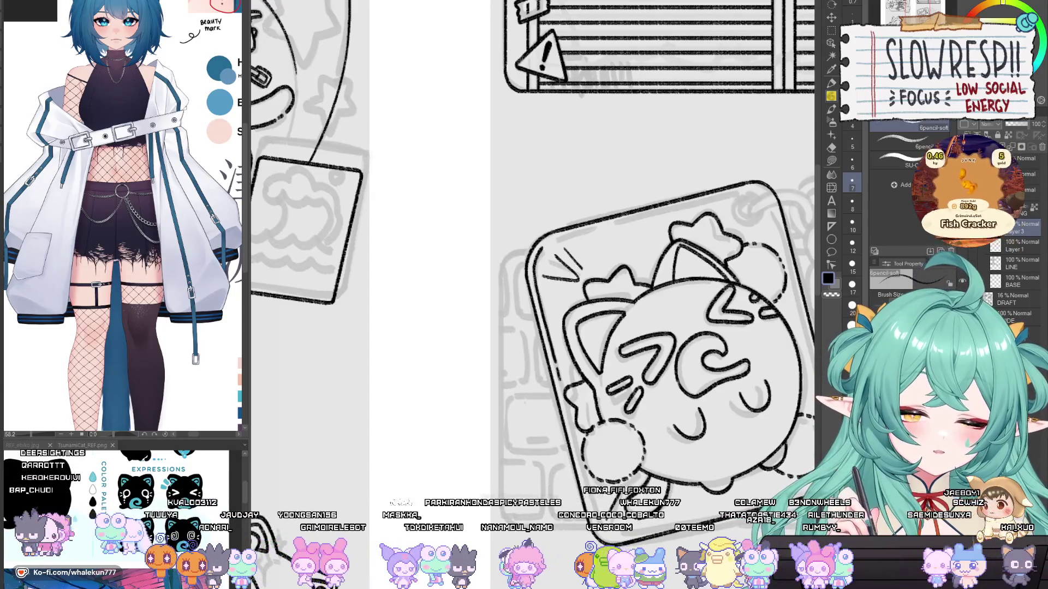
left_click_drag(556, 275, 542, 292)
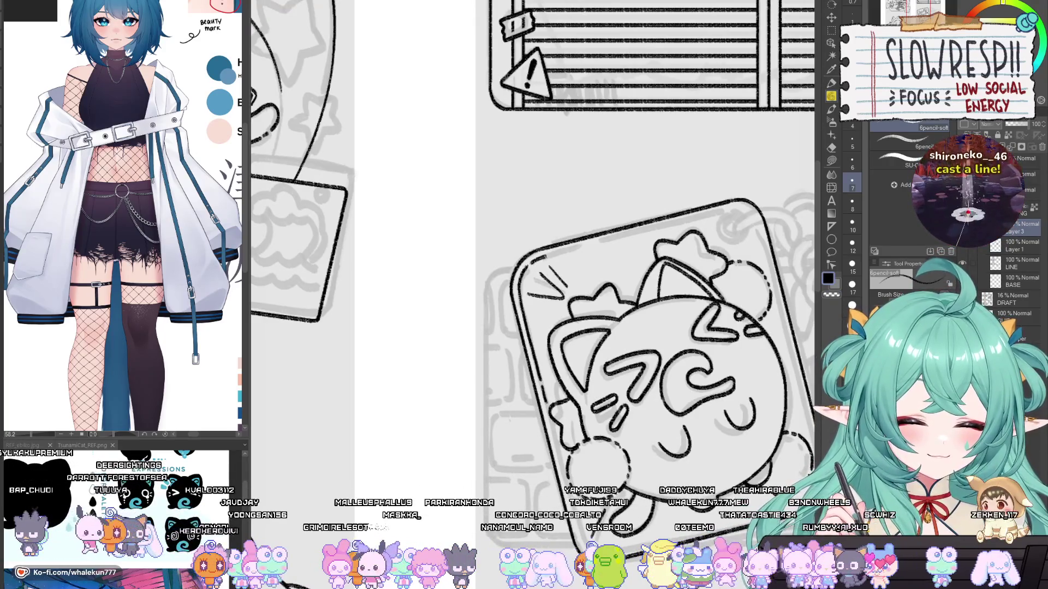
left_click_drag(543, 256, 618, 238)
key("ctrl+z")
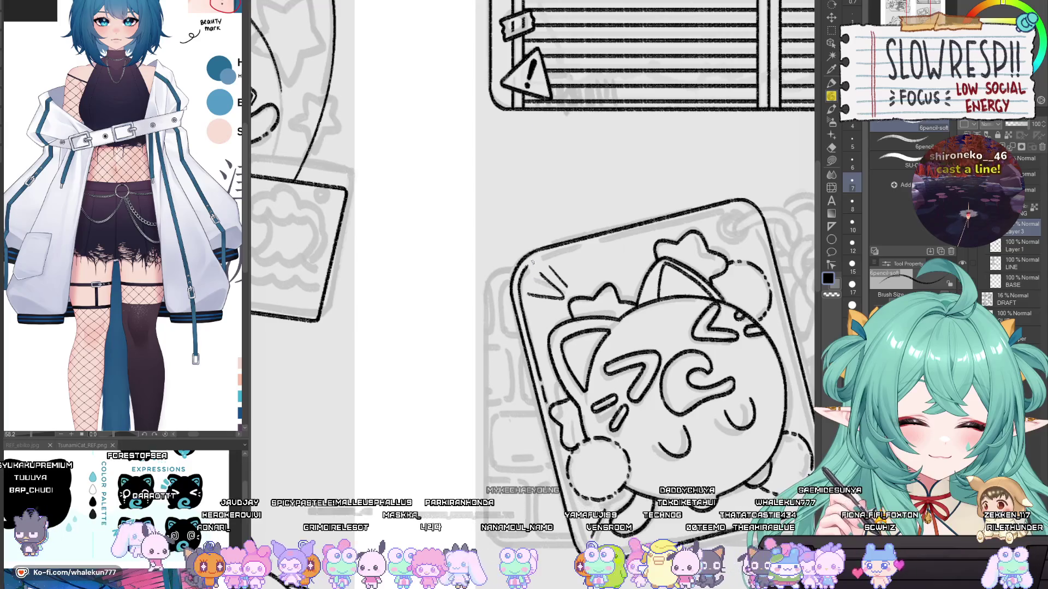
key("ctrl+z")
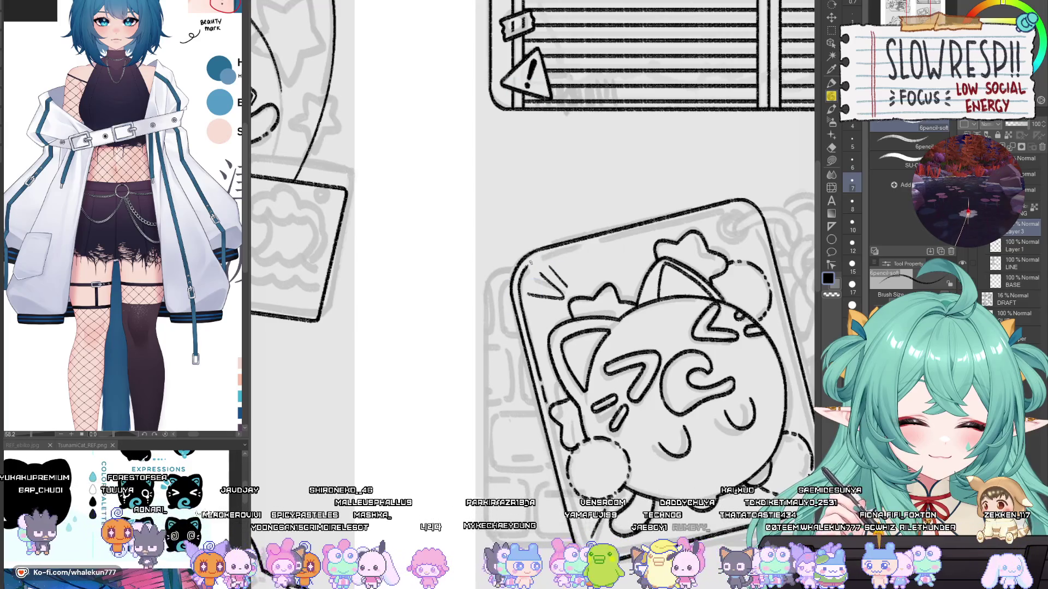
left_click_drag(558, 253, 610, 240)
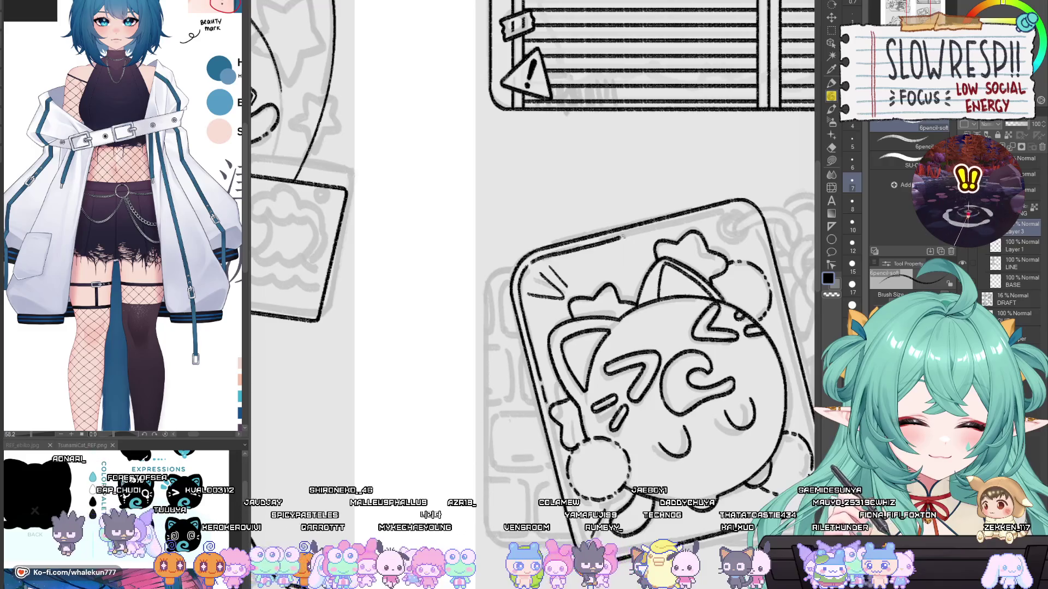
key("ctrl+z")
left_click_drag(537, 257, 586, 244)
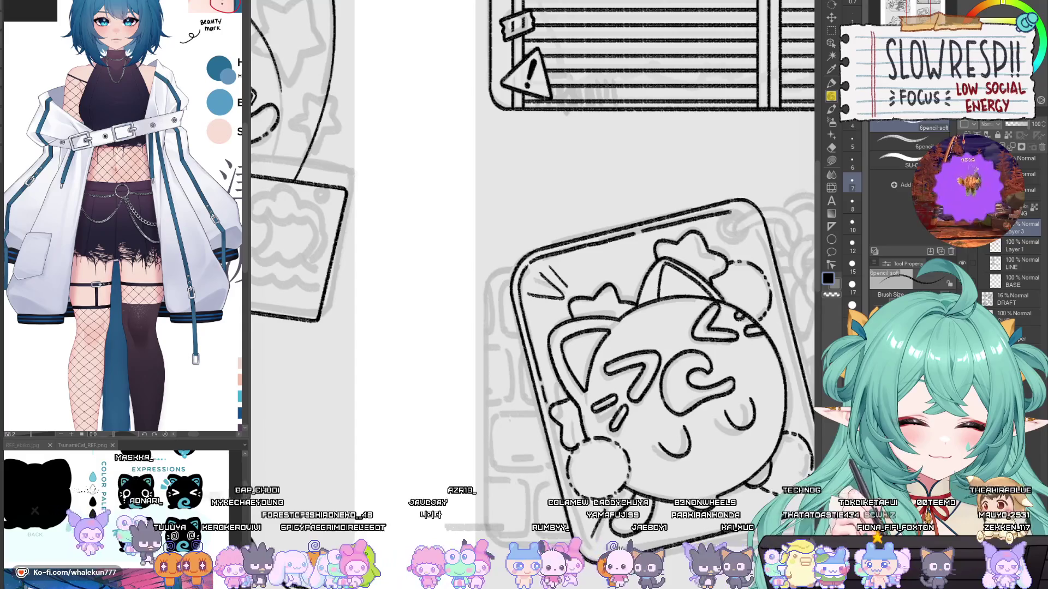
Step: Trace the card's left outline downward with the canvas flipped horizontally
left_click_drag(711, 209, 667, 221)
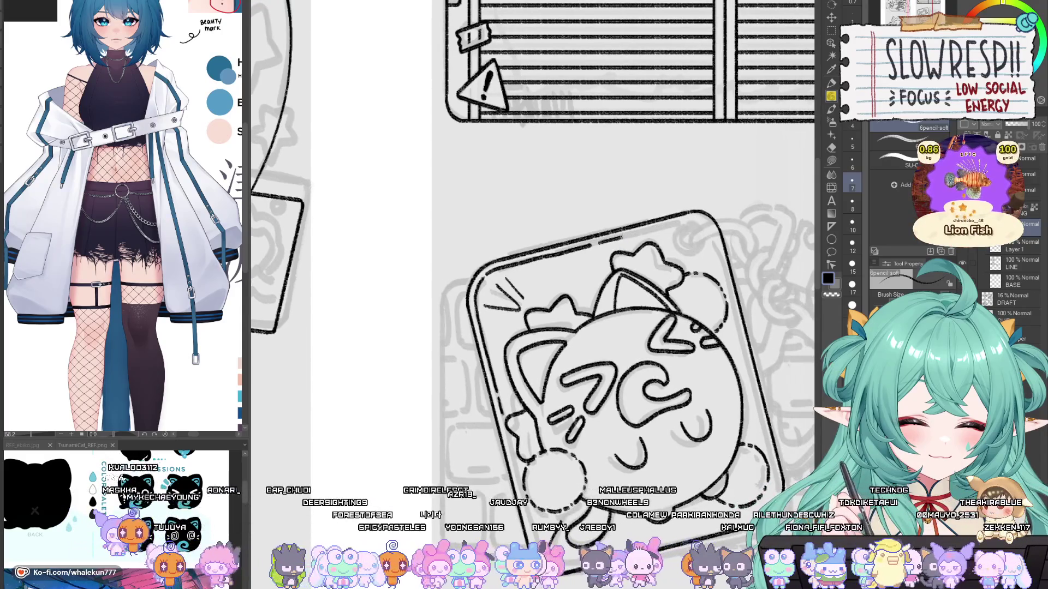
key("h")
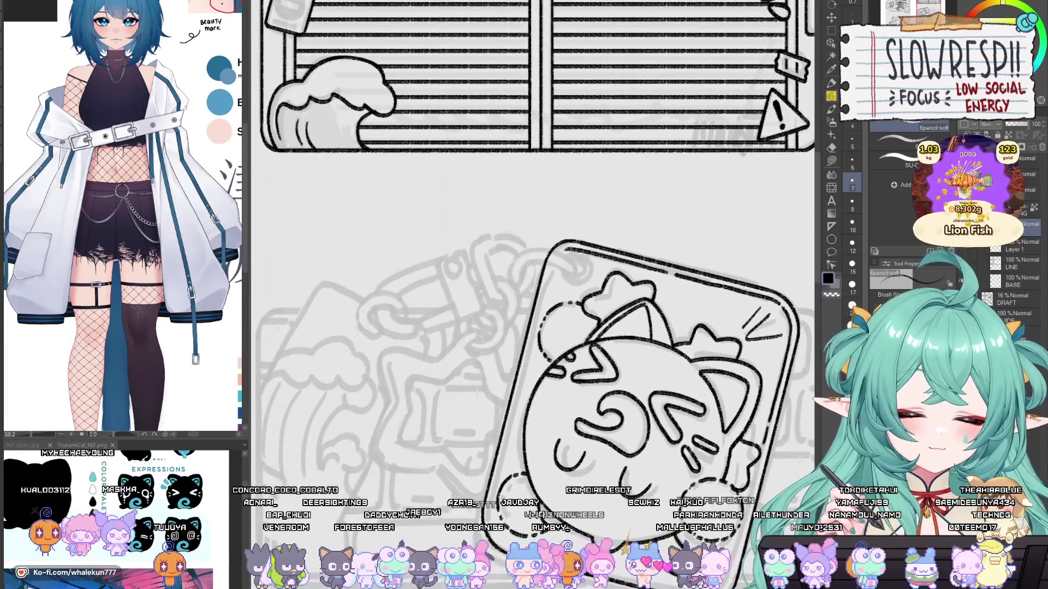
left_click_drag(553, 259, 541, 307)
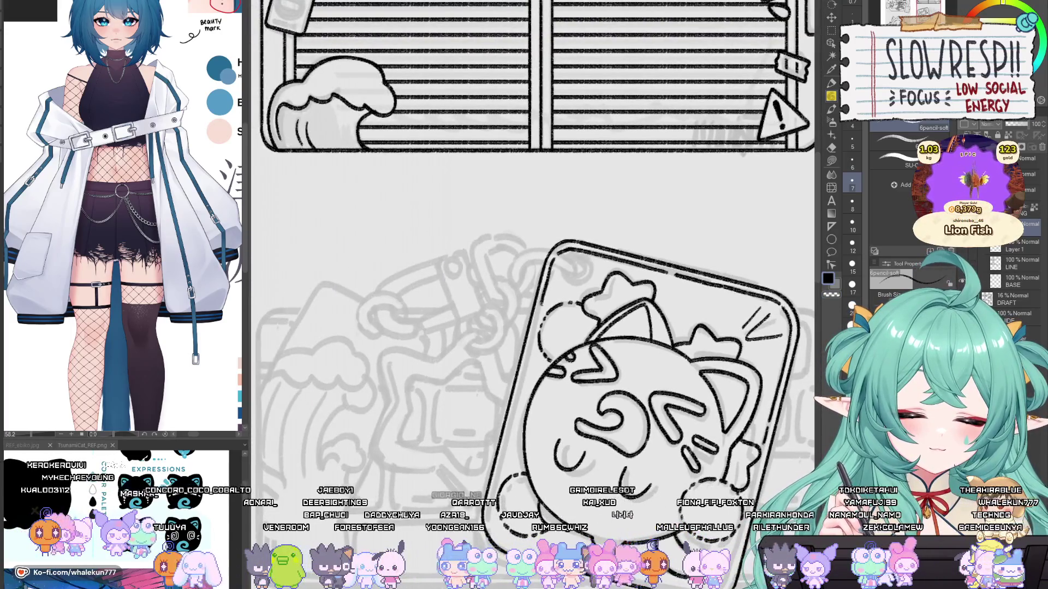
left_click_drag(520, 358, 641, 265)
left_click_drag(662, 224, 651, 260)
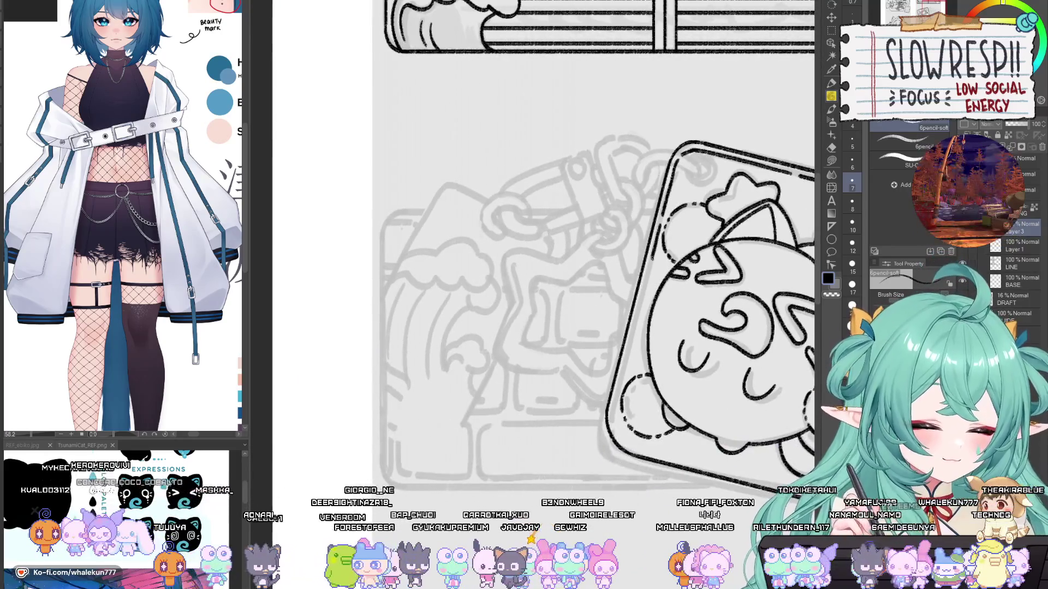
key("h")
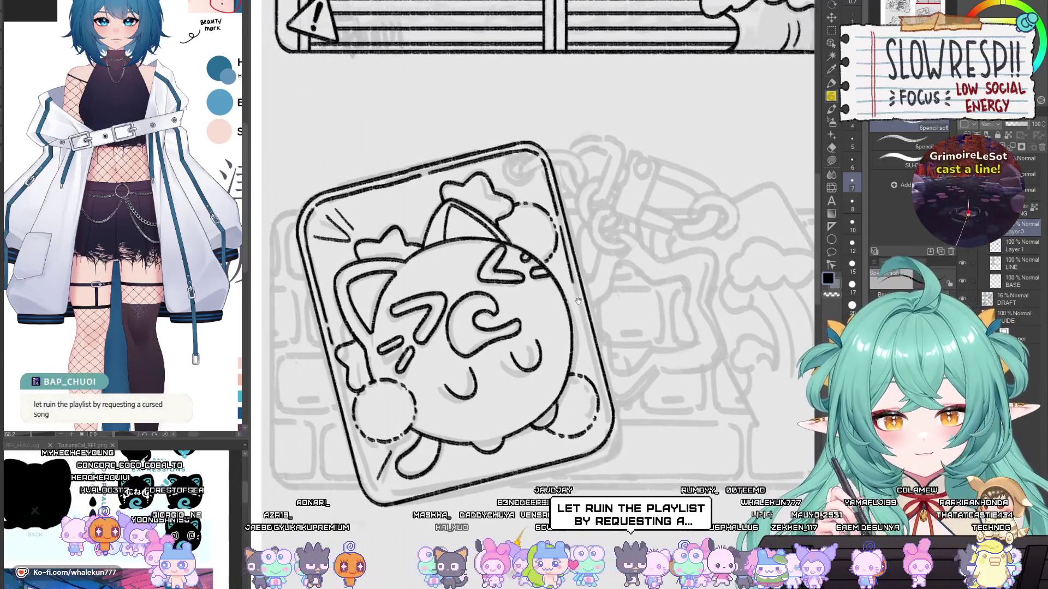
Step: Draw the card's right edge line
mouse_move(556, 235)
left_mouse_down()
mouse_move(572, 349)
mouse_move(599, 373)
mouse_move(630, 357)
mouse_move(641, 374)
left_mouse_up()
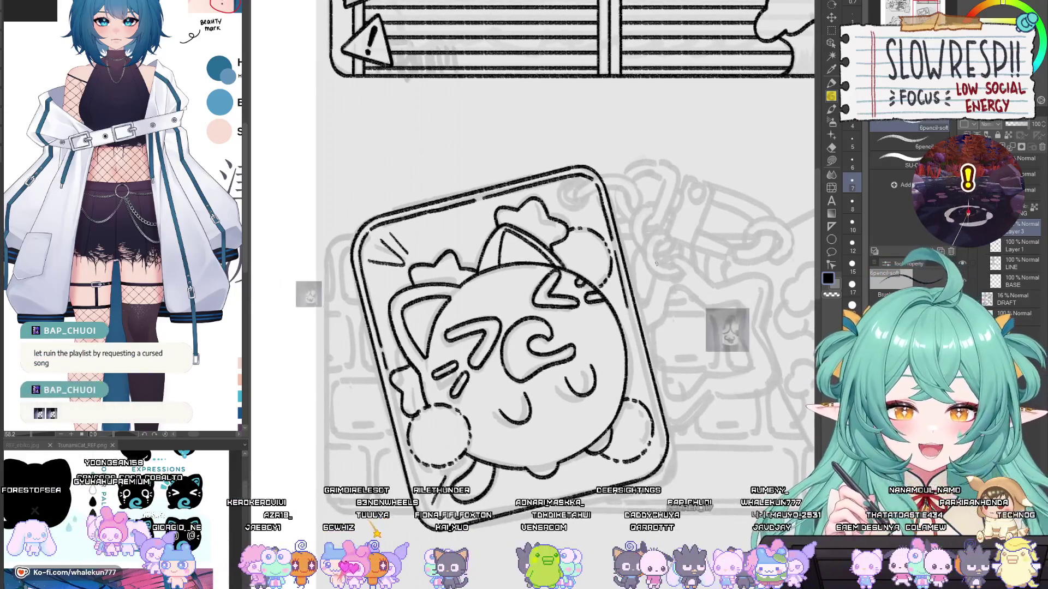
left_click_drag(656, 264, 666, 245)
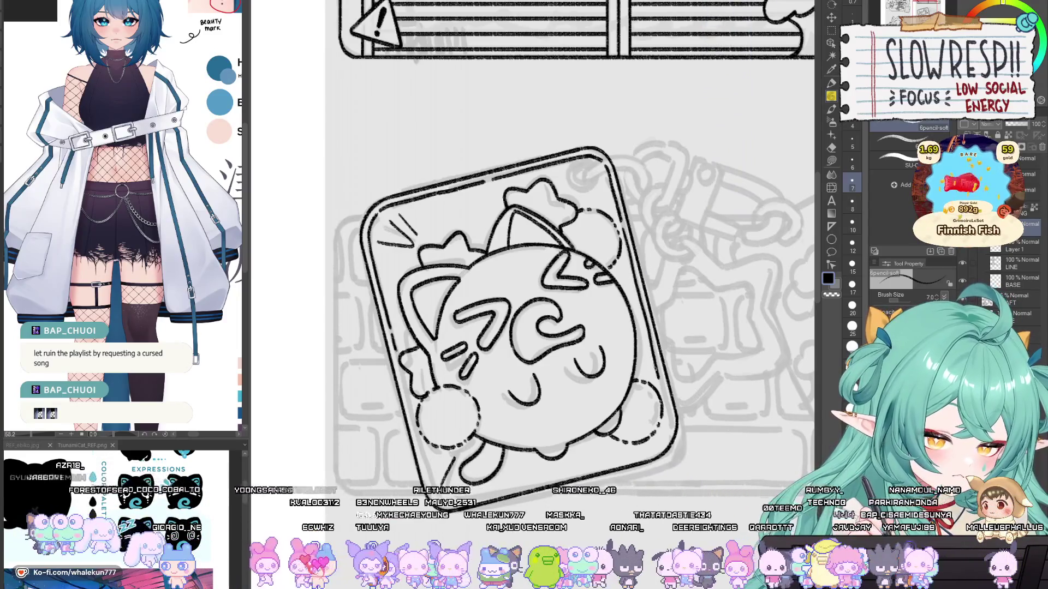
left_click_drag(666, 245, 695, 234)
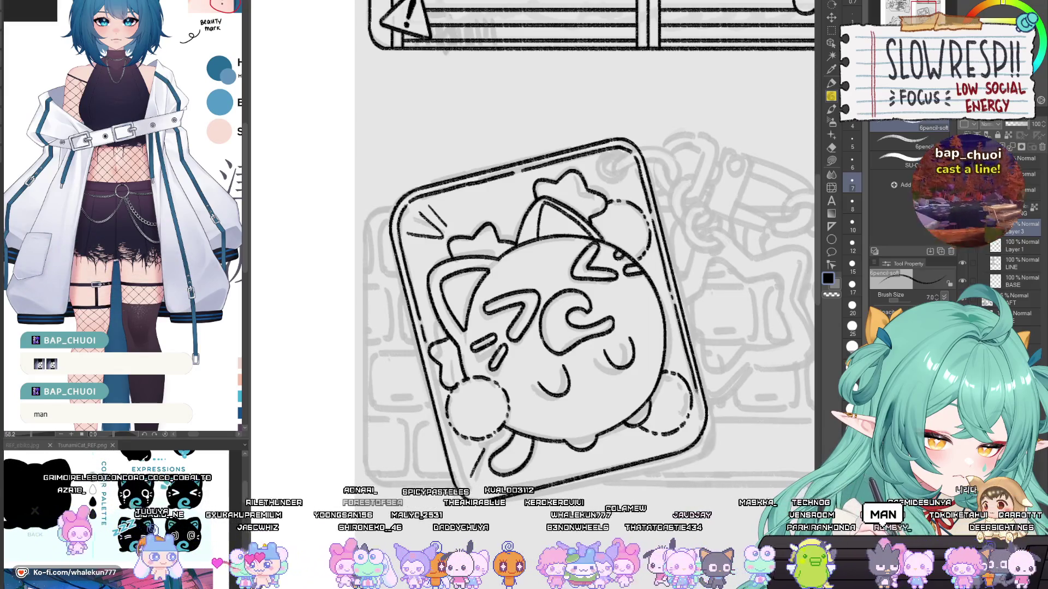
left_click_drag(675, 310, 692, 371)
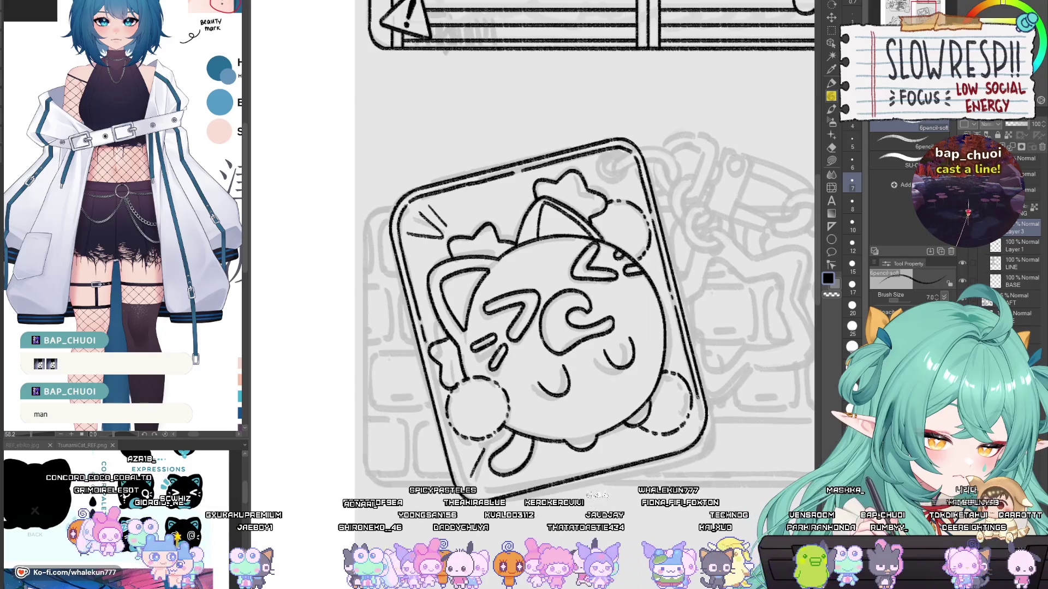
mouse_move(590, 360)
left_mouse_down()
mouse_move(652, 289)
mouse_move(524, 322)
mouse_move(447, 295)
mouse_move(334, 224)
left_mouse_up()
scroll(488, 331, "up", 3)
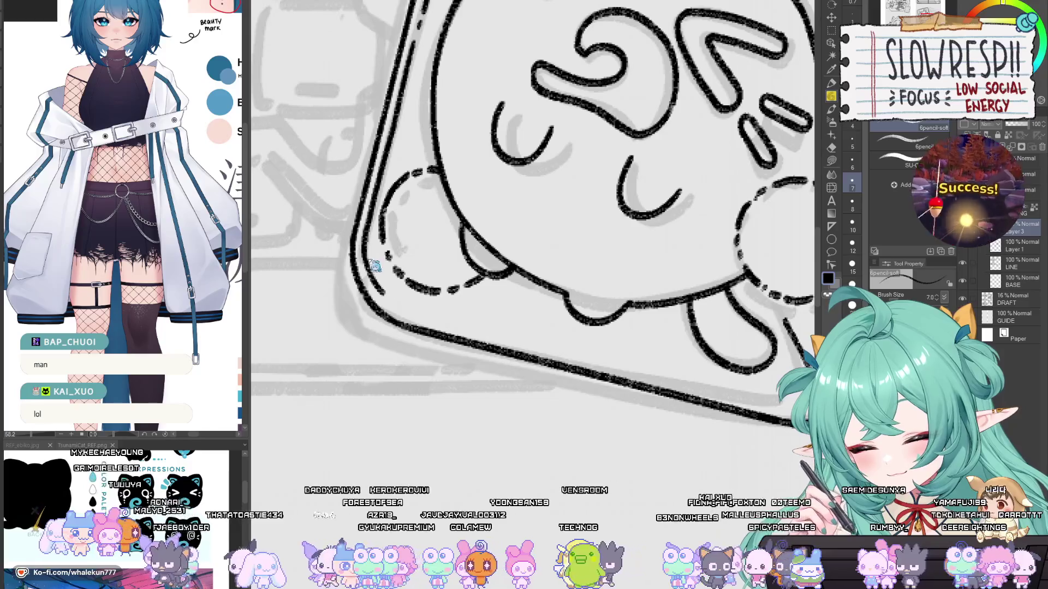
Step: Rotate the view about 30° and draw the inner line down the card's left border
mouse_move(431, 289)
left_mouse_down()
mouse_move(545, 421)
mouse_move(622, 412)
left_mouse_up()
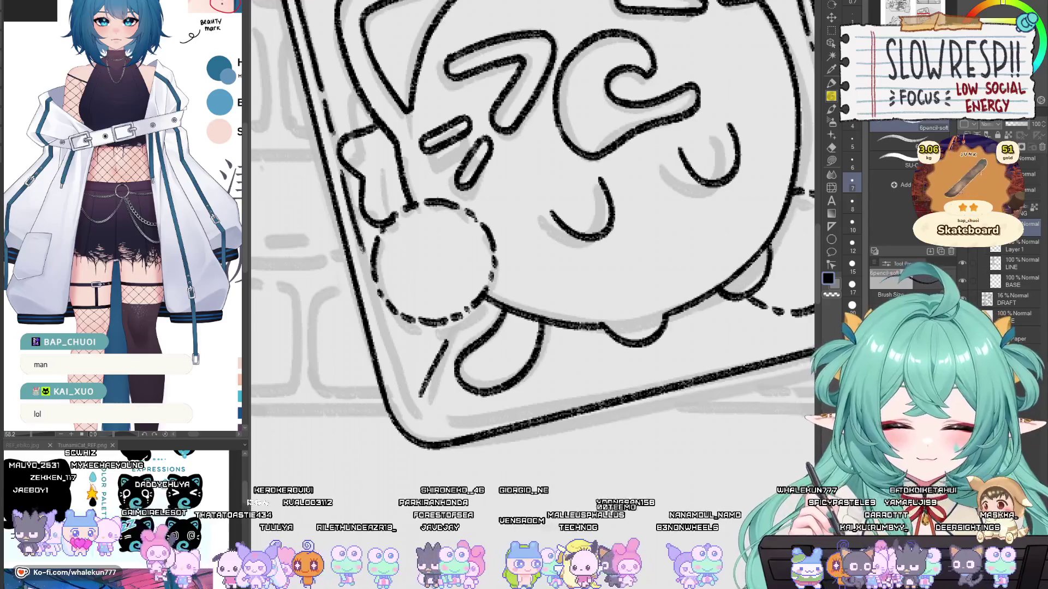
scroll(380, 249, "down", 3)
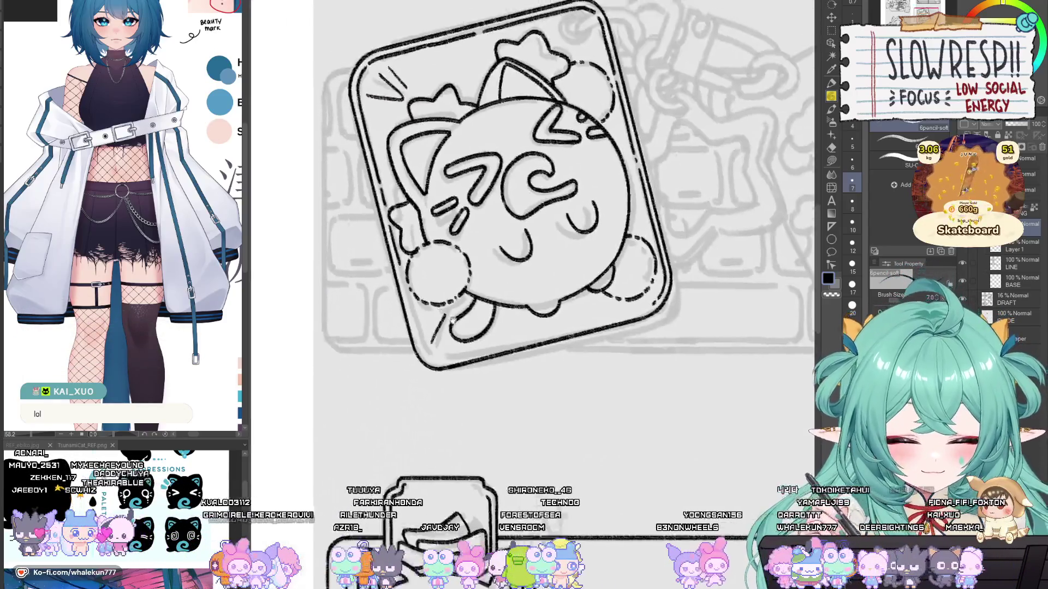
mouse_move(380, 249)
left_mouse_down()
mouse_move(567, 346)
mouse_move(579, 325)
left_mouse_up()
scroll(568, 346, "up", 2)
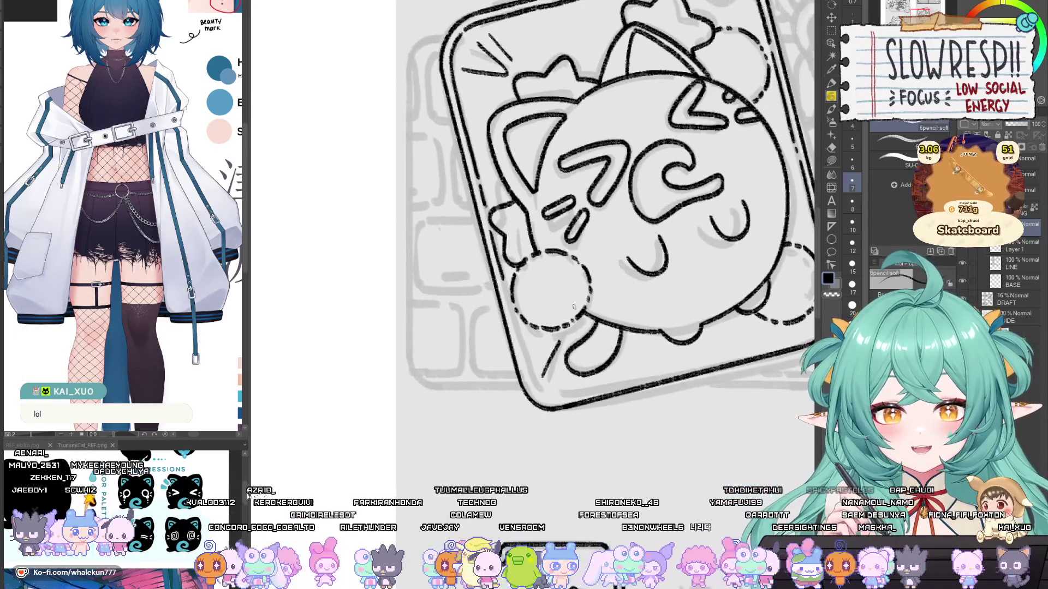
left_click_drag(525, 267, 546, 263)
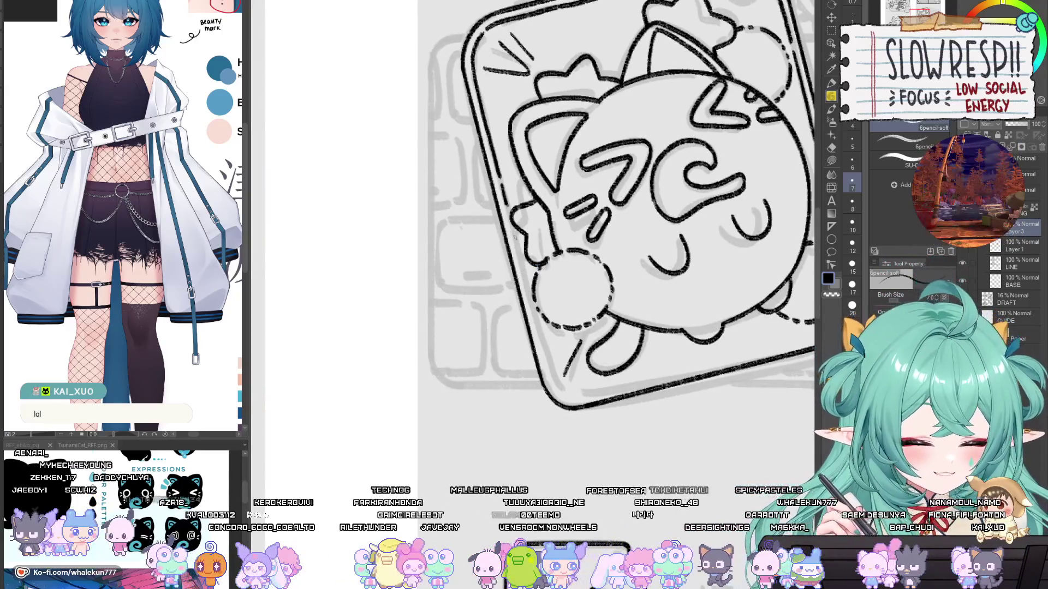
left_click_drag(516, 244, 559, 389)
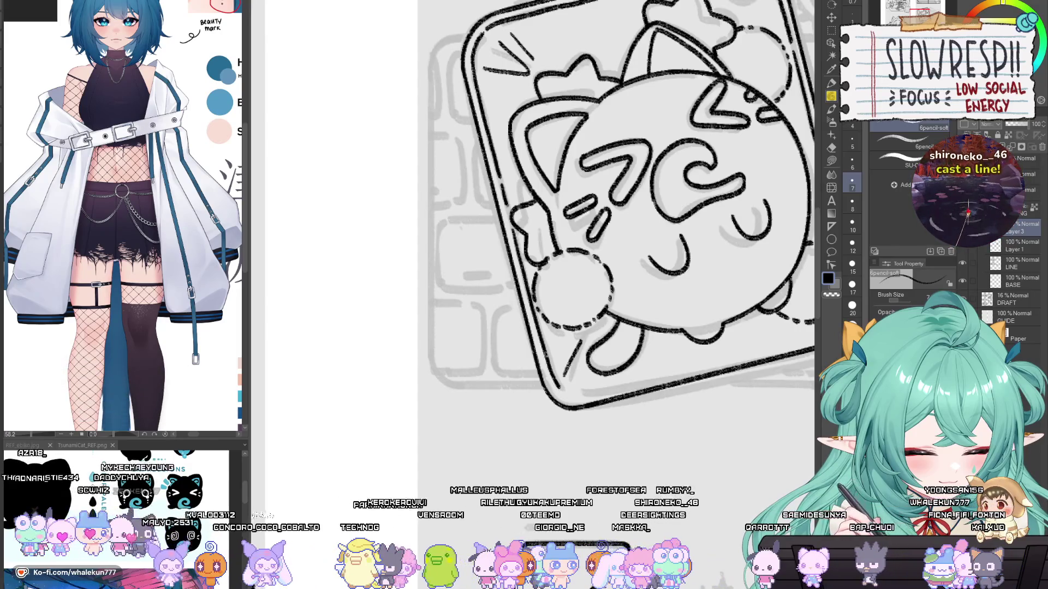
key("ctrl+z")
left_click_drag(527, 295, 538, 343)
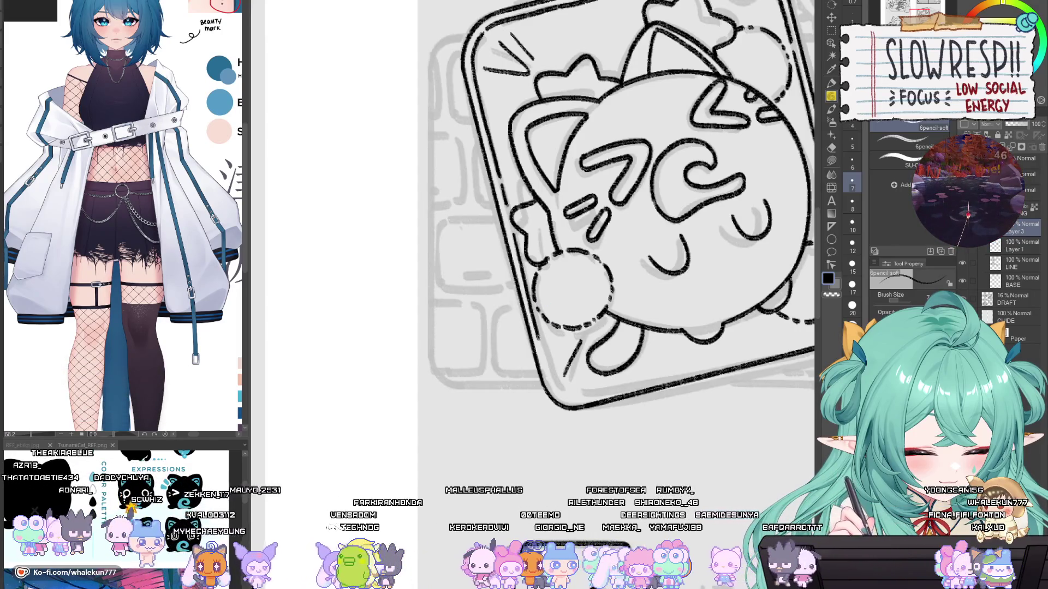
key("ctrl+z")
left_click_drag(519, 262, 539, 335)
key("ctrl+z")
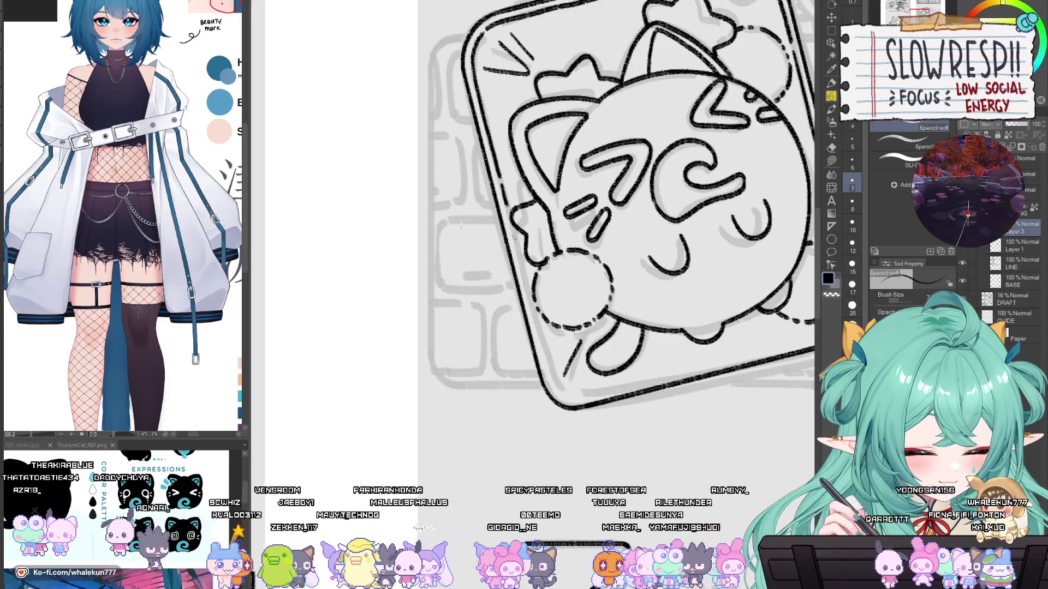
left_click_drag(521, 267, 555, 389)
Step: Continue the inner border along the bottom and around the bottom-right corner
scroll(562, 392, "right", 1)
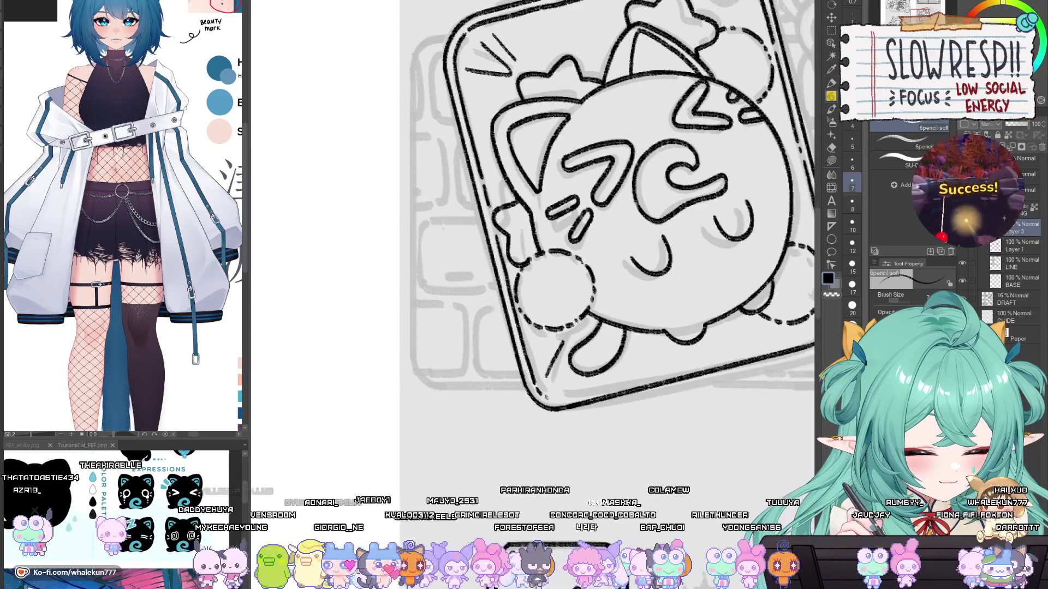
left_click_drag(604, 389, 645, 377)
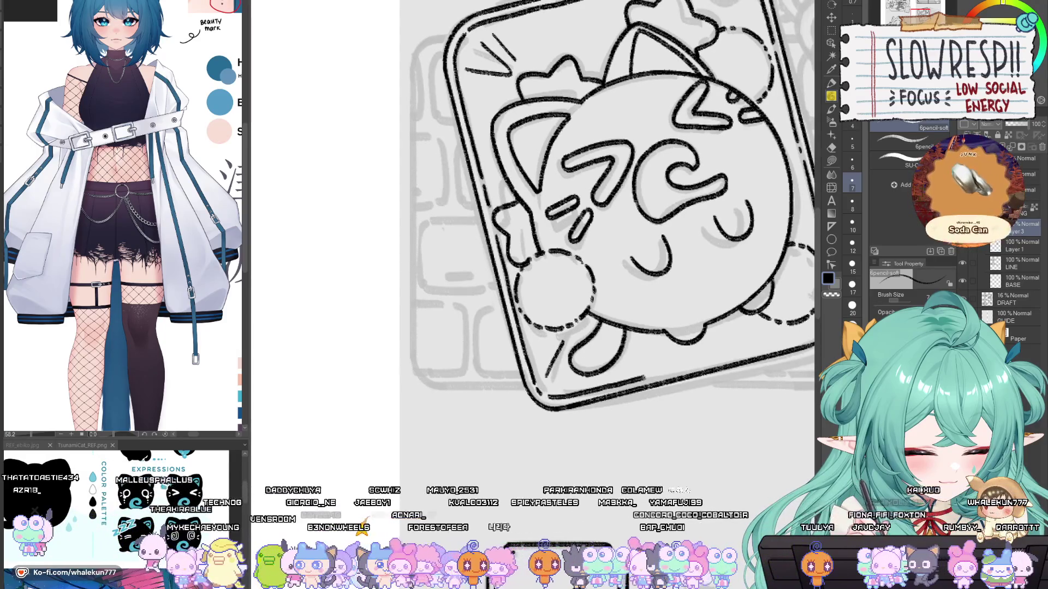
scroll(669, 369, "right", 4)
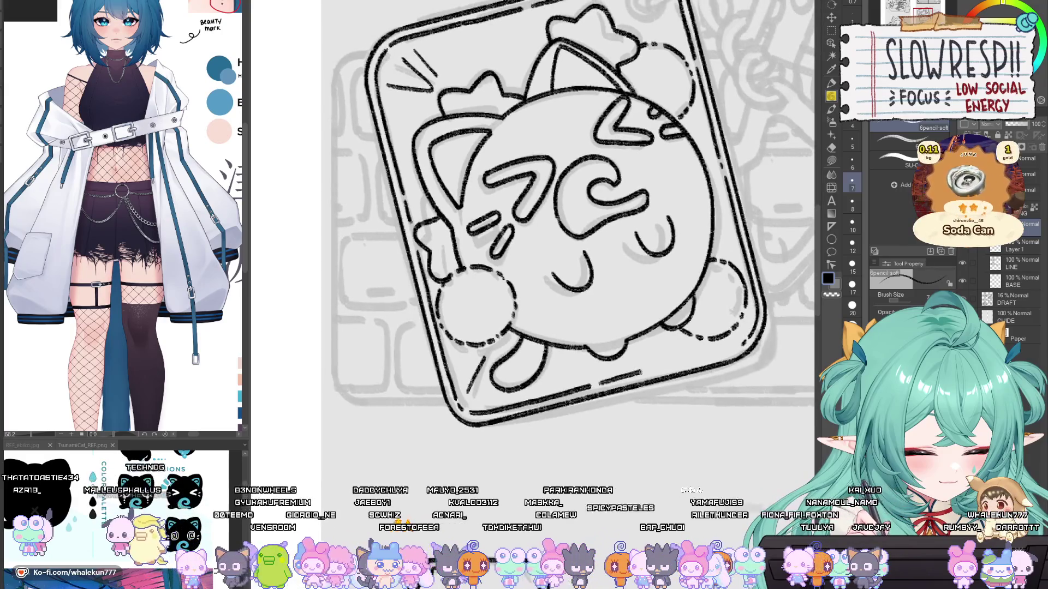
left_click_drag(671, 367, 737, 345)
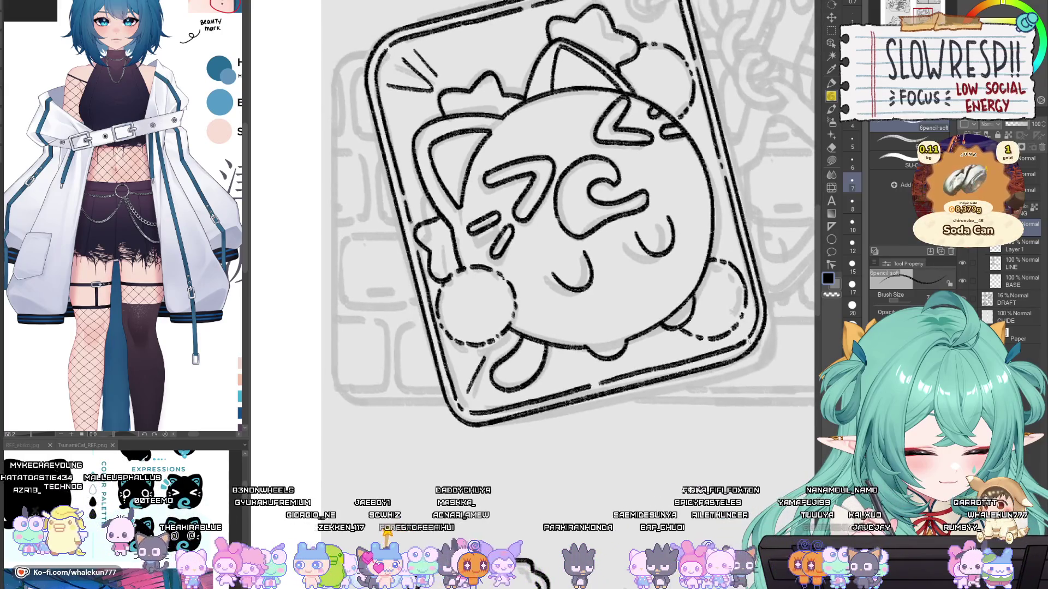
scroll(682, 369, "down", 5)
Step: Drag the character reference panel's border left to narrow it
scroll(683, 369, "up", 4)
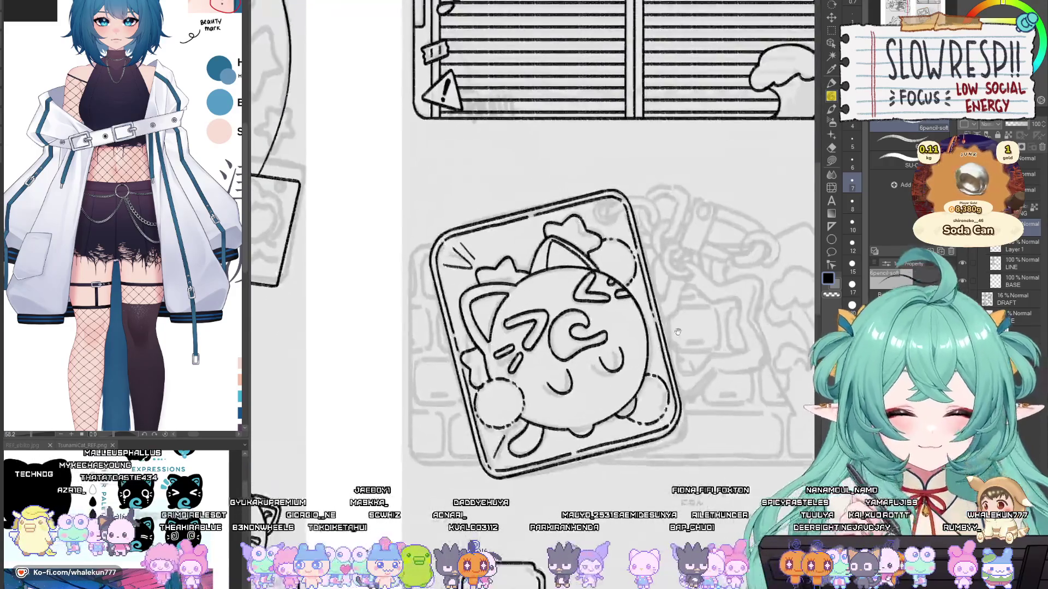
scroll(682, 369, "down", 4)
scroll(683, 369, "up", 6)
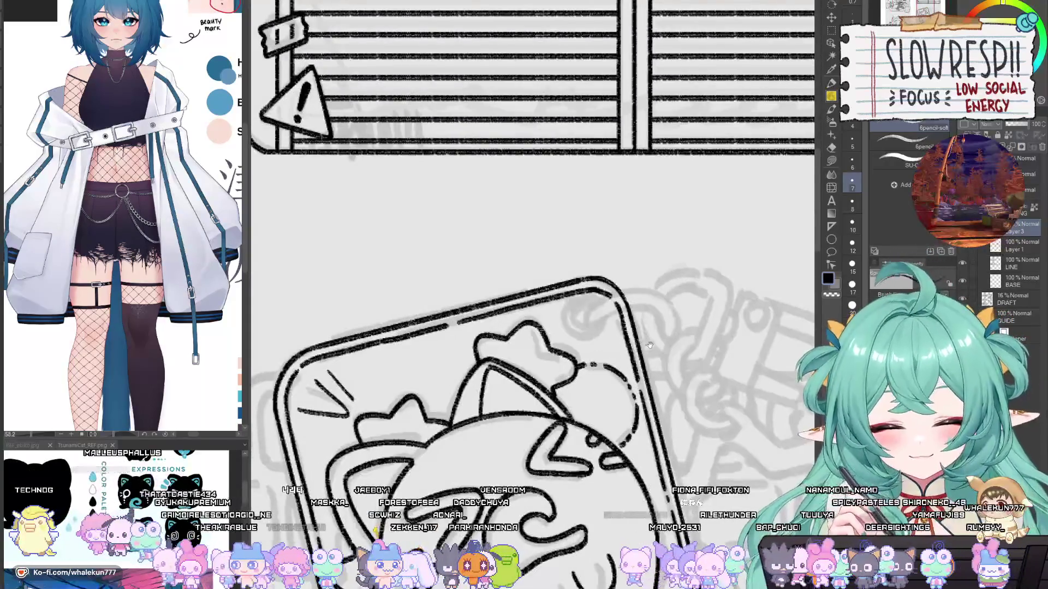
scroll(652, 356, "down", 5)
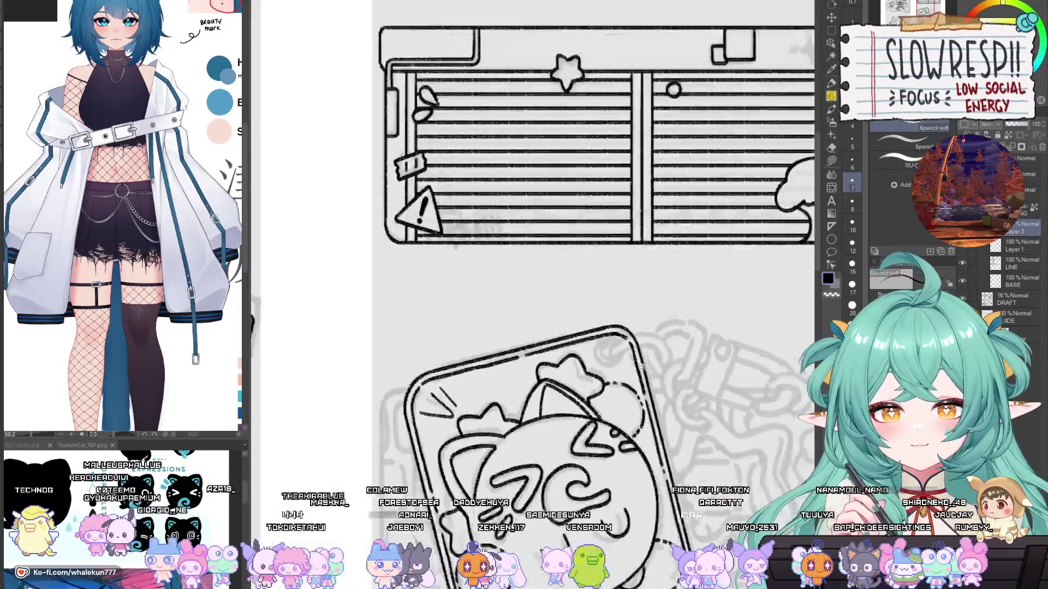
scroll(634, 309, "up", 2)
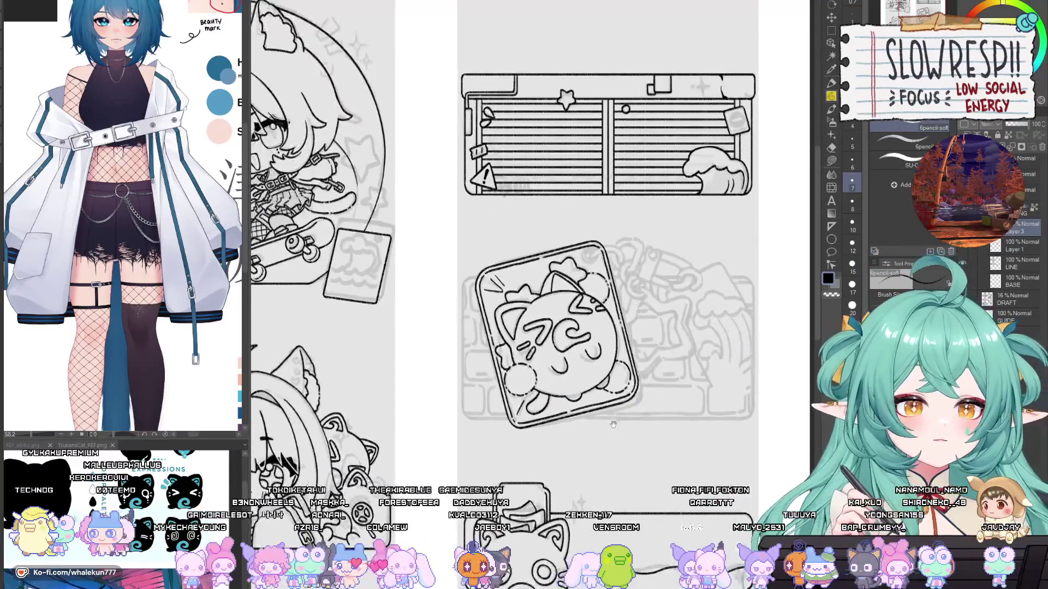
scroll(634, 309, "down", 2)
mouse_move(622, 431)
left_mouse_down()
mouse_move(659, 329)
mouse_move(658, 376)
left_mouse_up()
scroll(639, 390, "down", 3)
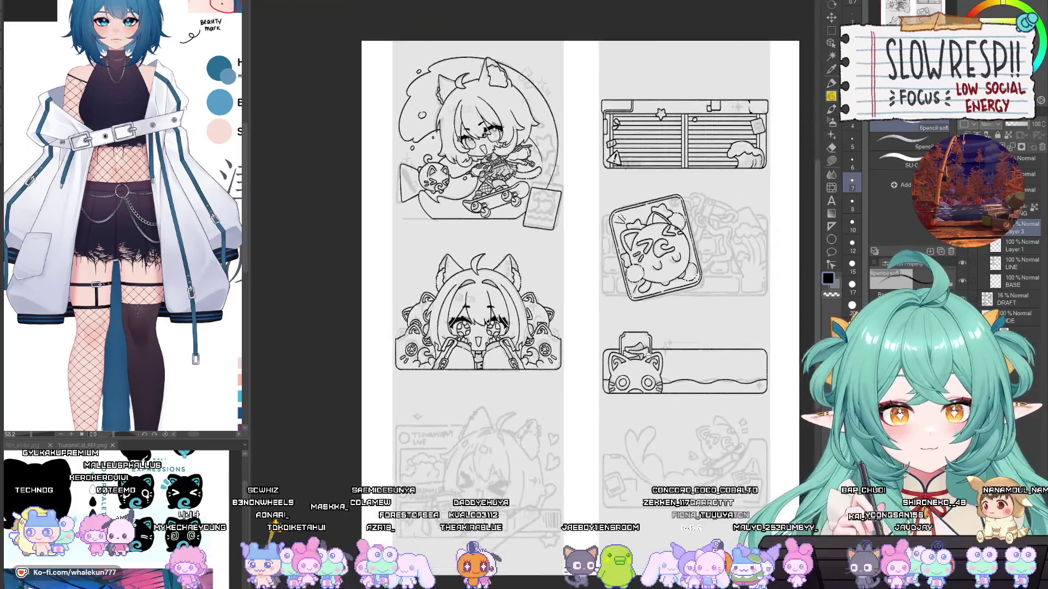
scroll(639, 390, "up", 3)
scroll(640, 390, "up", 2)
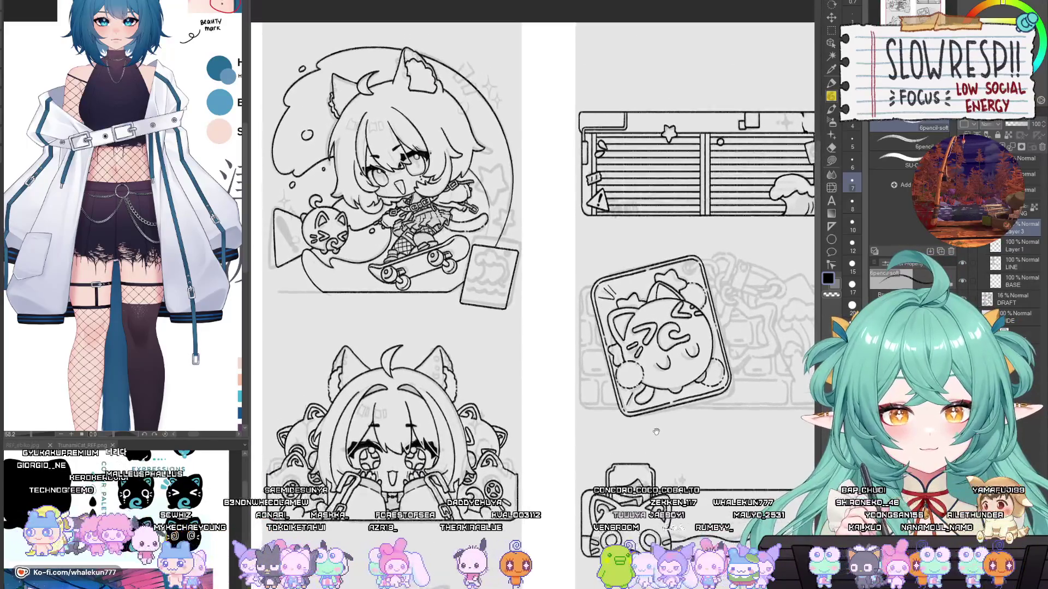
left_click_drag(253, 277, 78, 295)
Step: Zoom and pan to frame the whole sheet with both charm columns
scroll(546, 392, "up", 2)
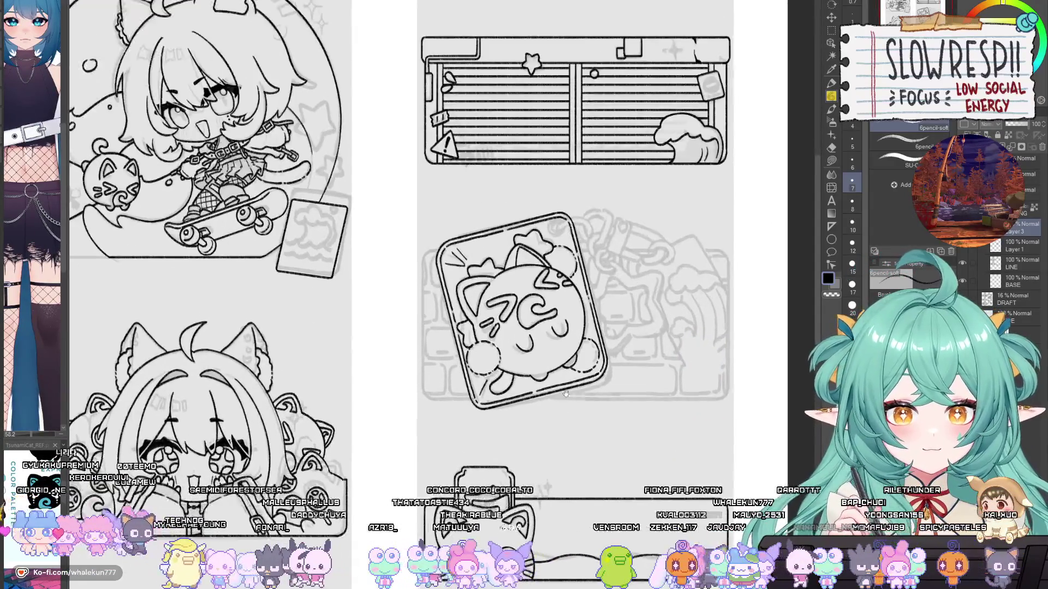
scroll(612, 413, "down", 2)
left_click_drag(594, 409, 590, 396)
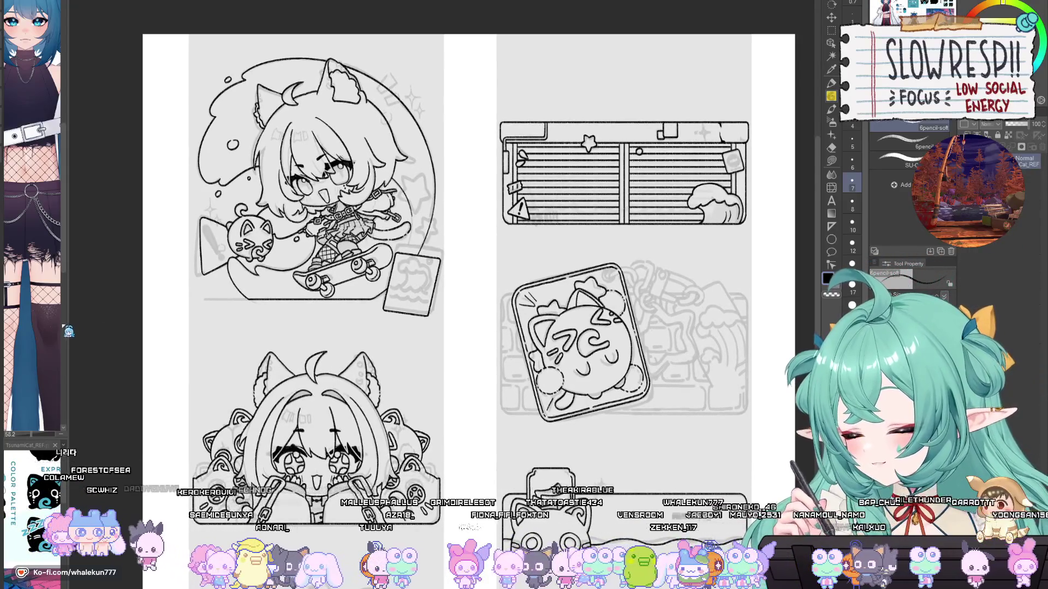
left_click_drag(62, 329, 114, 360)
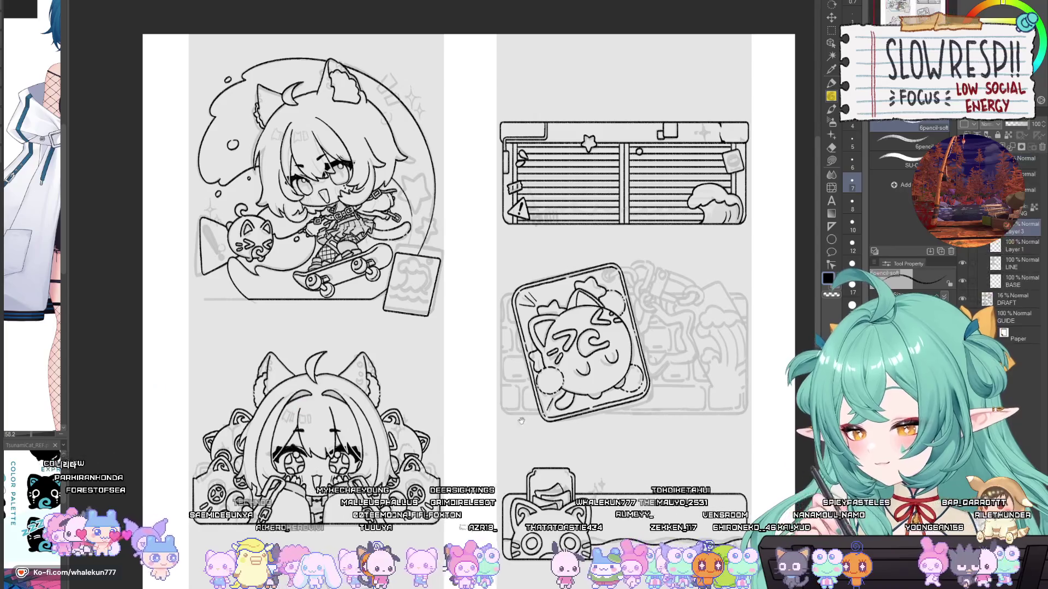
left_click_drag(604, 445, 575, 414)
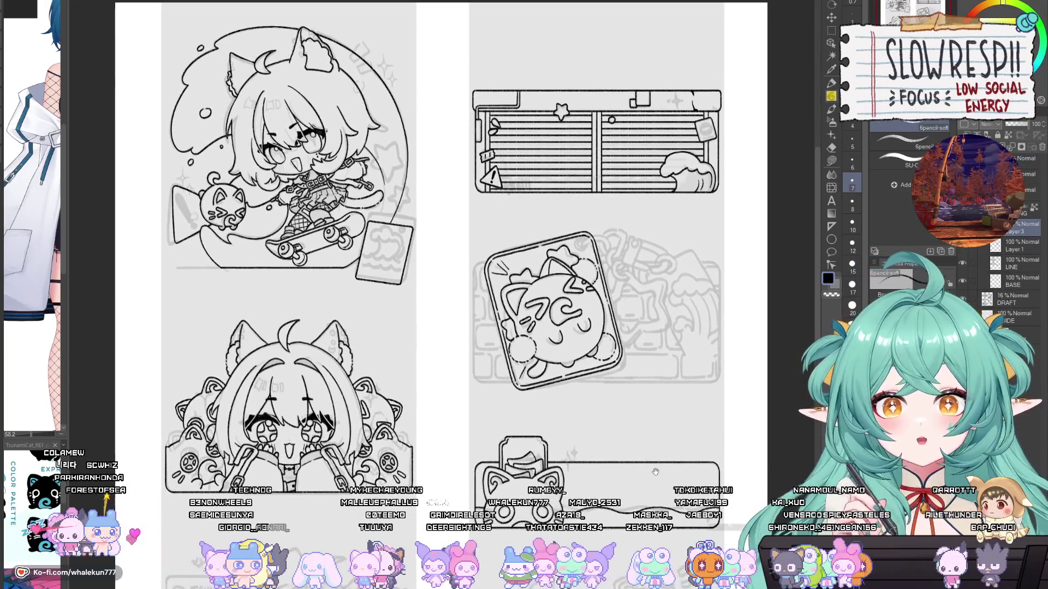
left_click_drag(654, 471, 653, 471)
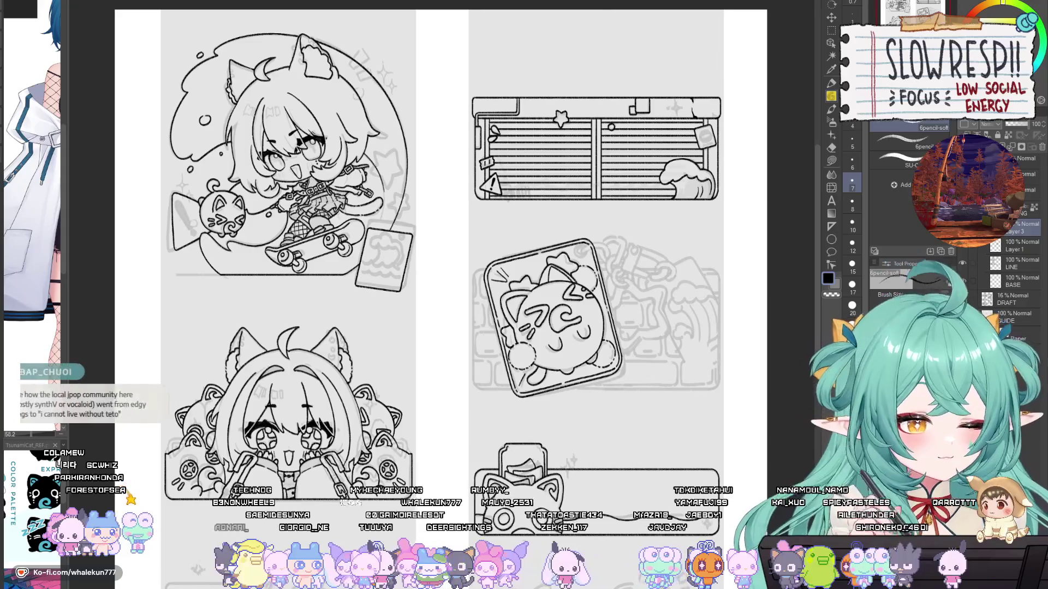
left_click_drag(680, 204, 681, 191)
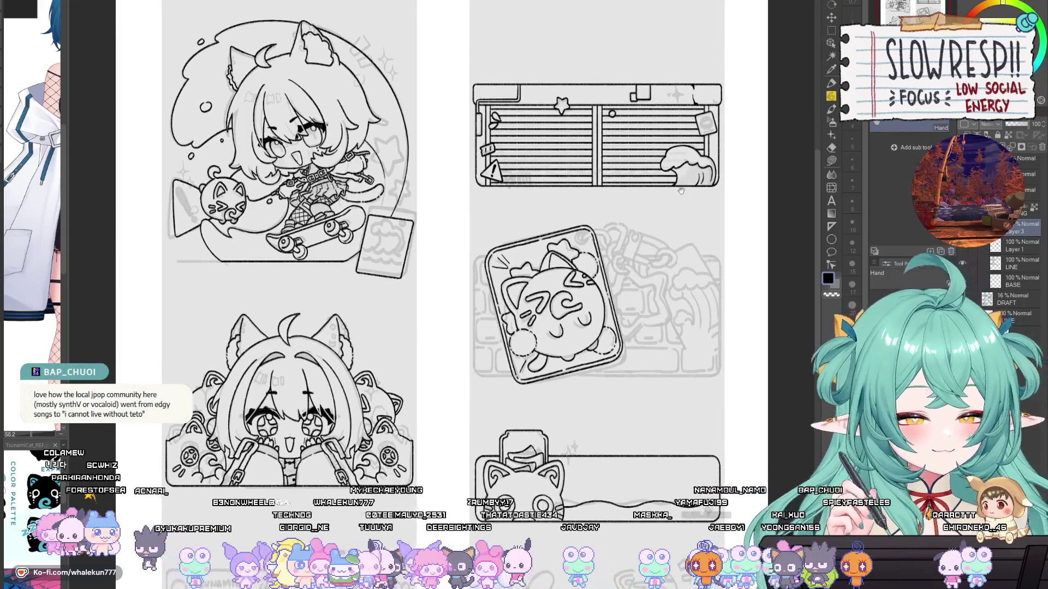
scroll(629, 250, "down", 2)
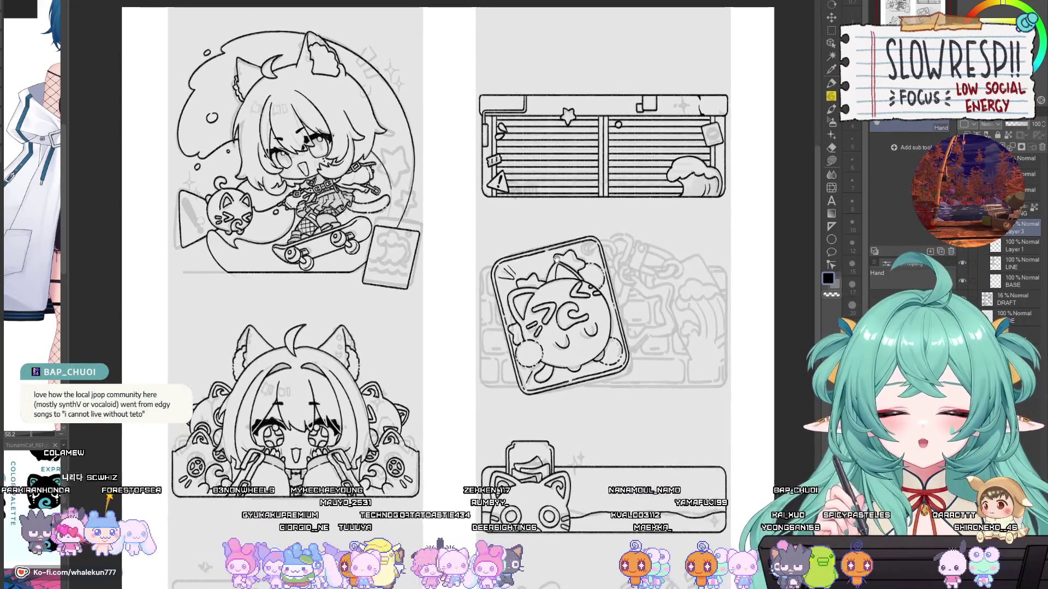
left_click_drag(547, 264, 547, 274)
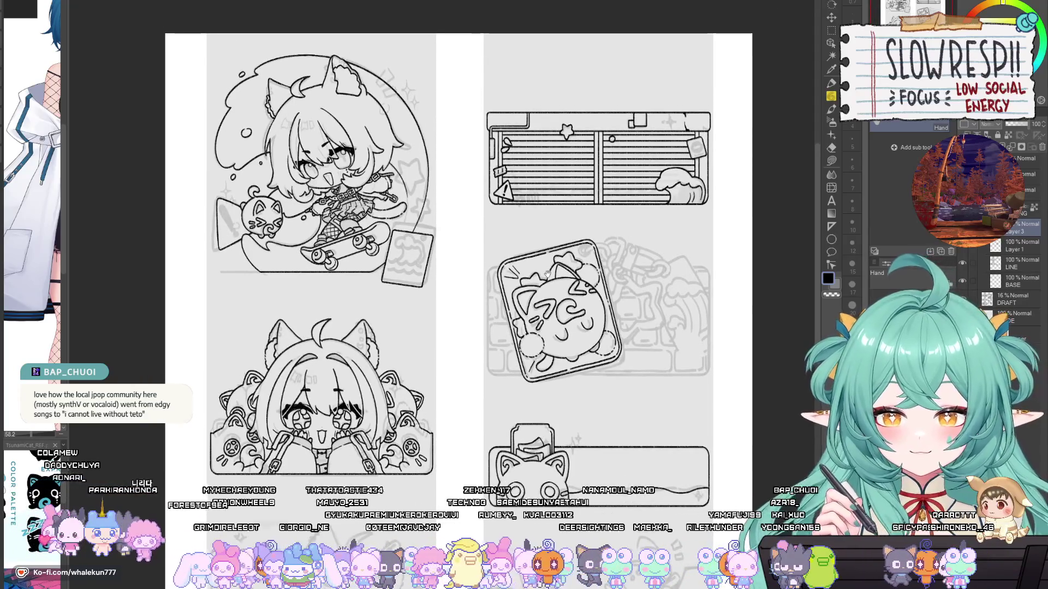